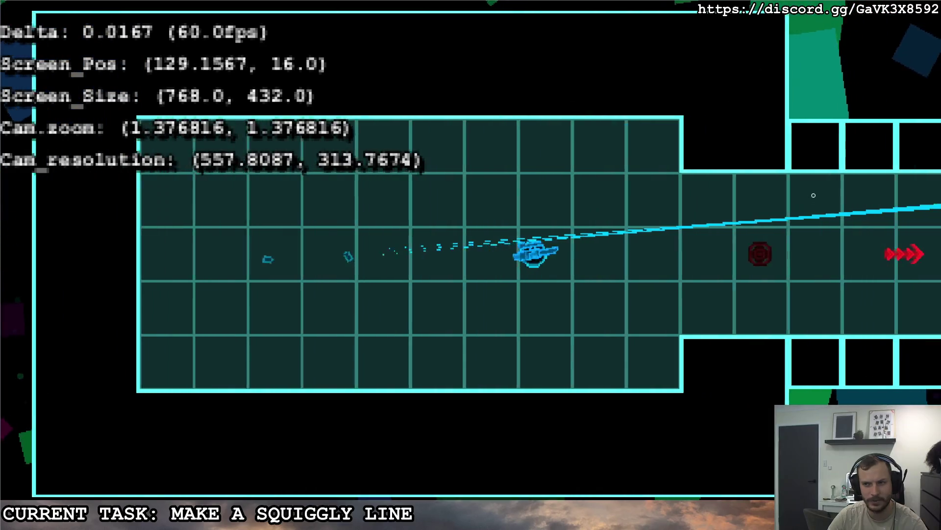
Move the ship, fire one sniper shot, and exit the game back to the editor
{"action": "key", "text": "a"}
{"action": "left_click", "coordinate": [809, 212]}
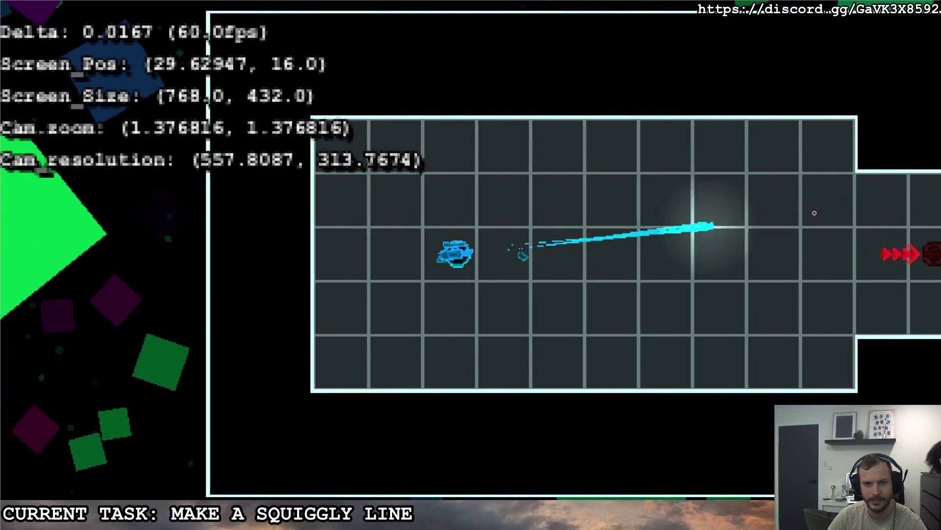
{"action": "key", "text": "Escape"}
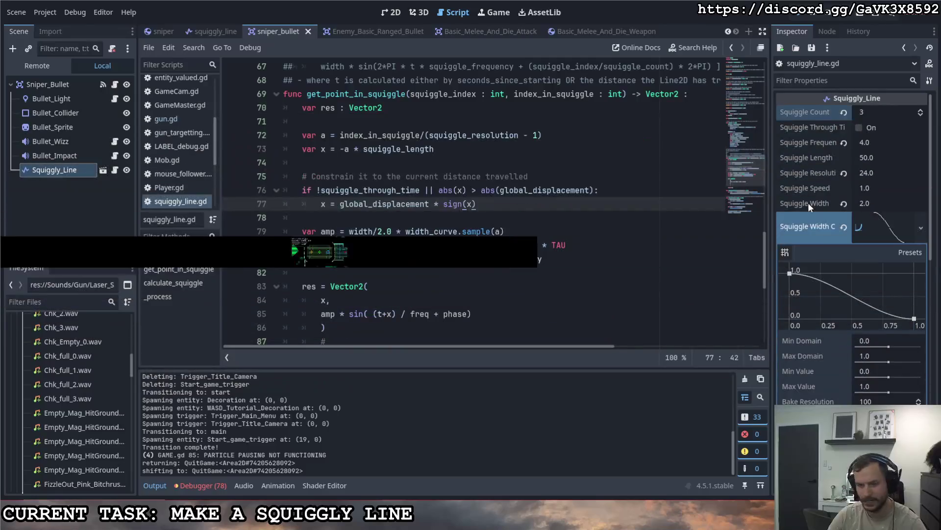
Comment out the distance constraint on lines 76–77, save, and relaunch the game
{"action": "left_click", "coordinate": [301, 191]}
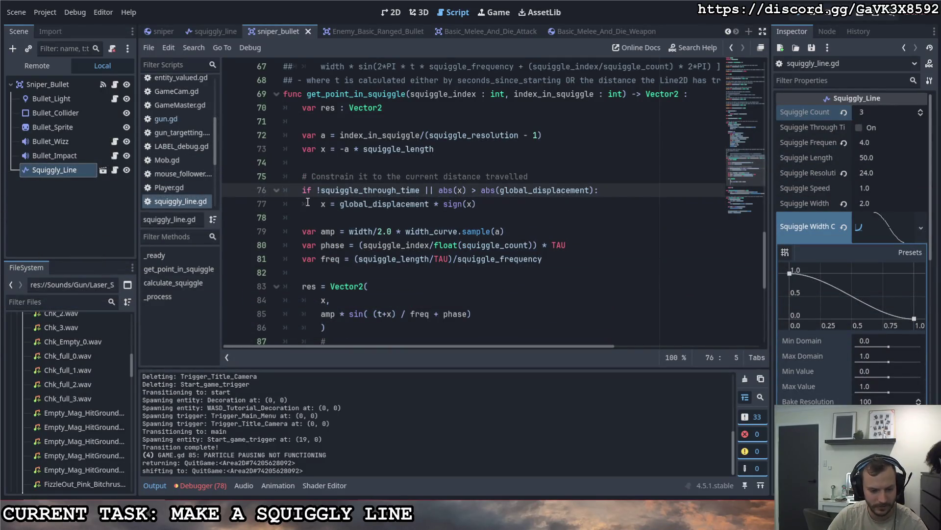
{"action": "key", "text": "shift+Down"}
{"action": "key", "text": "ctrl+k"}
{"action": "key", "text": "ctrl+s"}
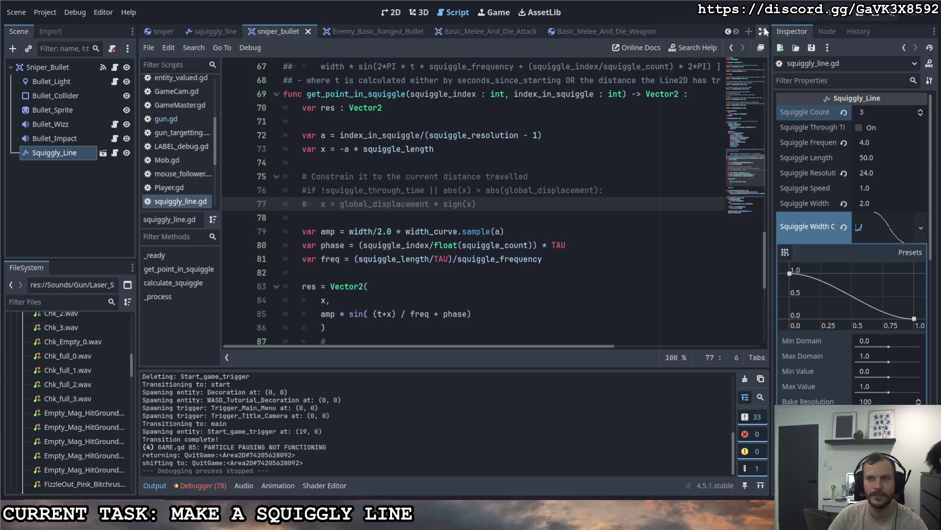
{"action": "key", "text": "F5"}
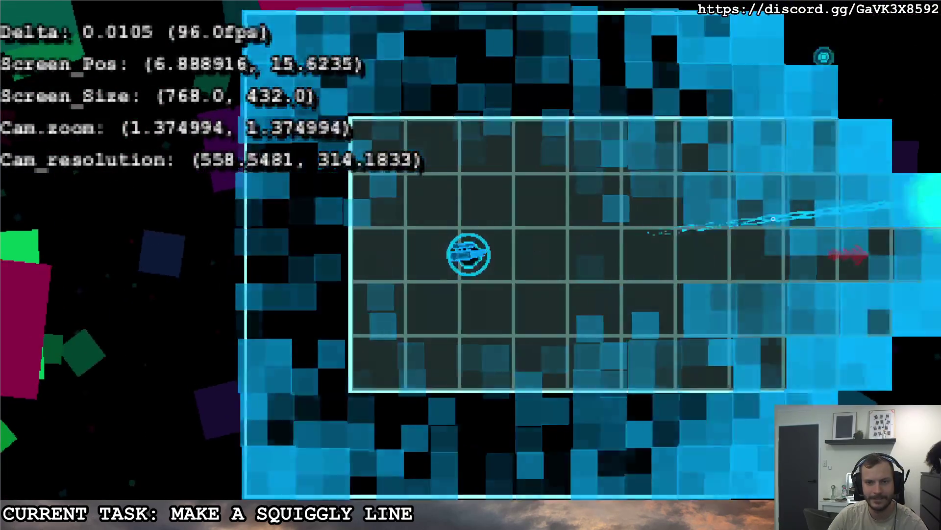
Move the ship right and up, fire a sniper shot, then quit back to the editor
{"action": "key", "text": "d"}
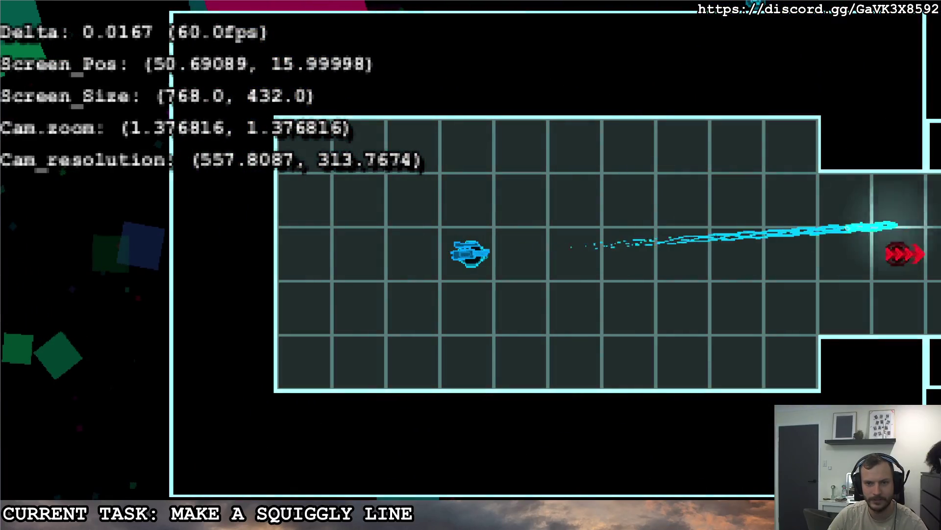
{"action": "key", "text": "w"}
{"action": "left_click", "coordinate": [869, 228]}
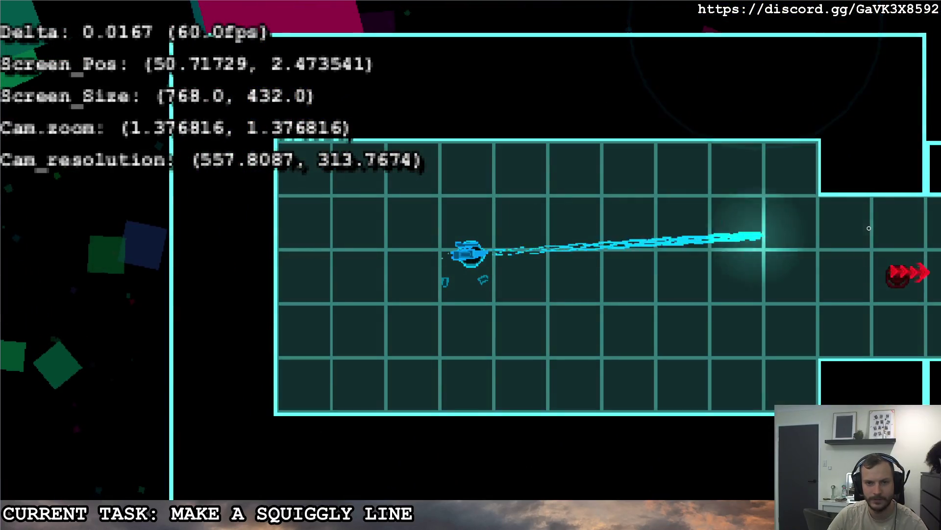
{"action": "key", "text": "Escape"}
{"action": "left_click", "coordinate": [610, 251]}
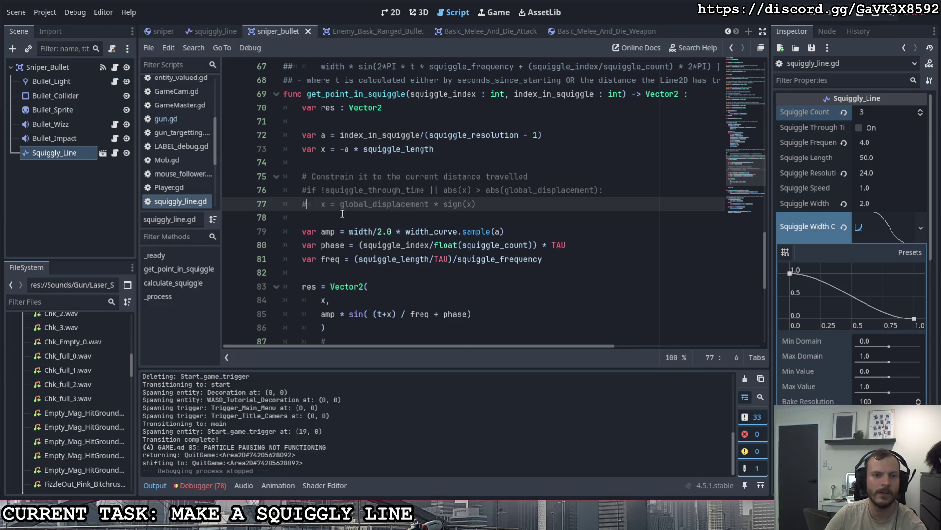
Uncomment lines 76–77 and replace the || operator on line 76 with &&
{"action": "left_click", "coordinate": [307, 194]}
{"action": "key", "text": "ctrl+k"}
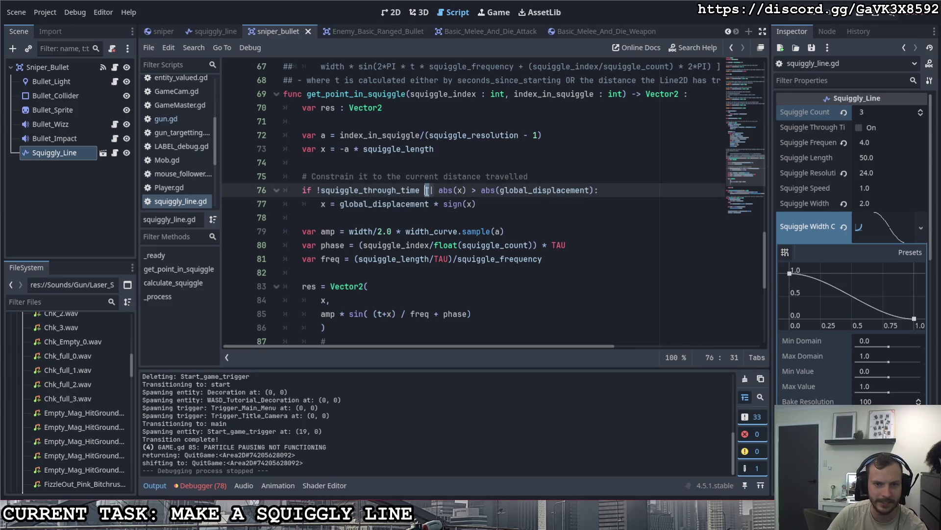
{"action": "key", "text": "BackSpace"}
{"action": "type", "text": "&&"}
{"action": "left_click", "coordinate": [488, 202]}
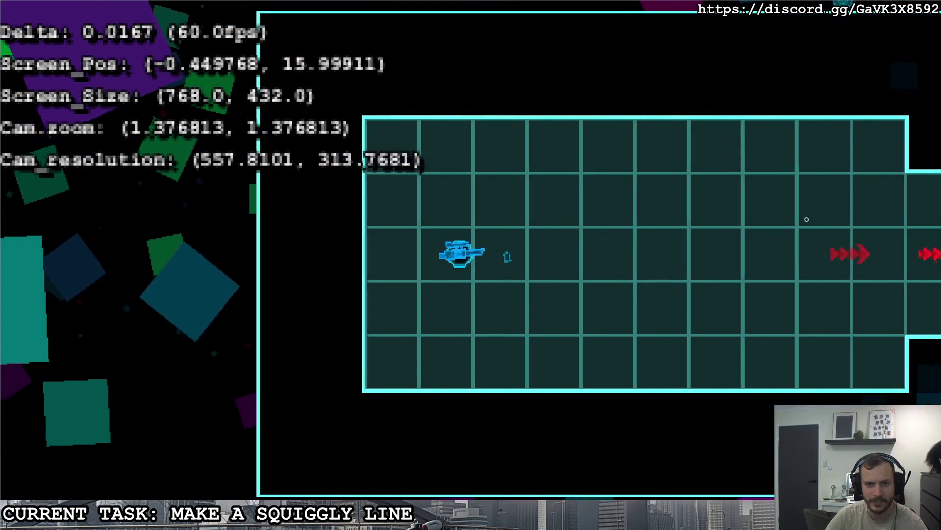
Drive right through the first room toward the corridor, firing three test shots
{"action": "key", "text": "d"}
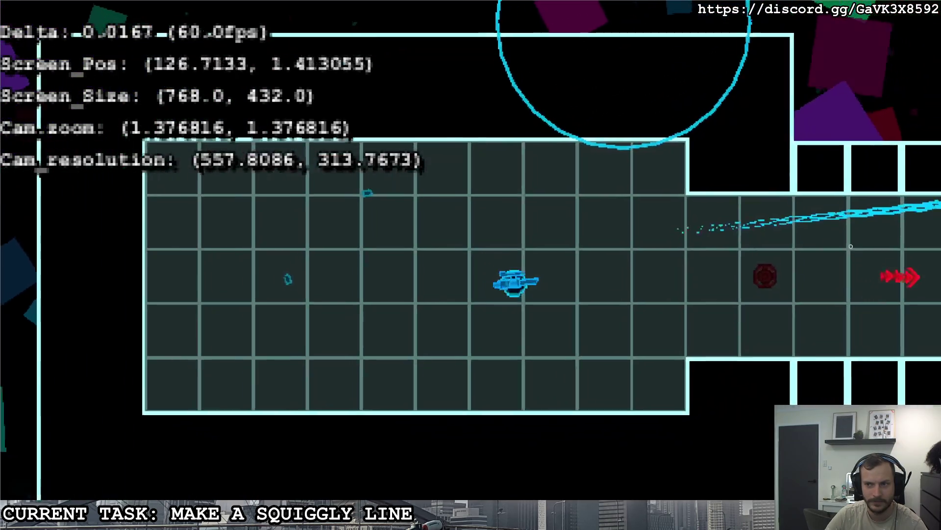
{"action": "left_click", "coordinate": [845, 214]}
{"action": "key", "text": "a"}
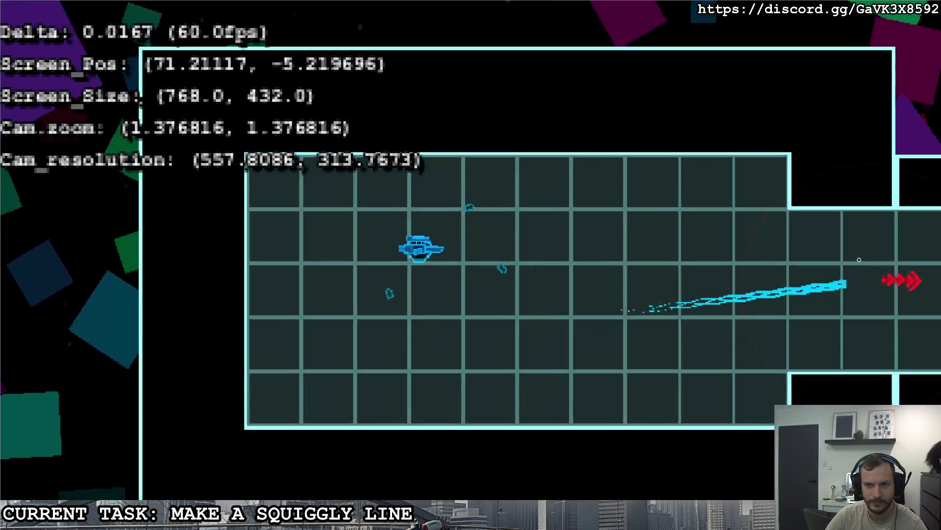
{"action": "left_click", "coordinate": [861, 260]}
{"action": "key", "text": "d"}
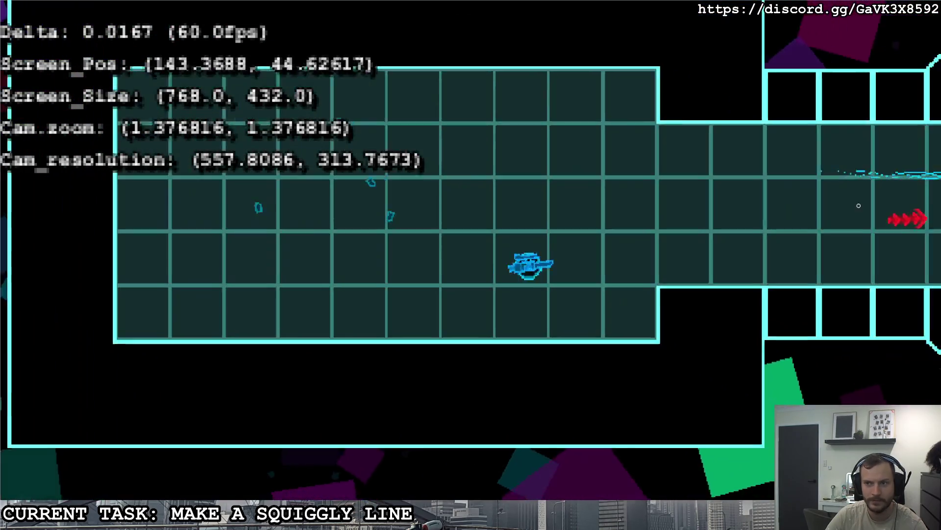
{"action": "key", "text": "d"}
{"action": "left_click", "coordinate": [882, 146]}
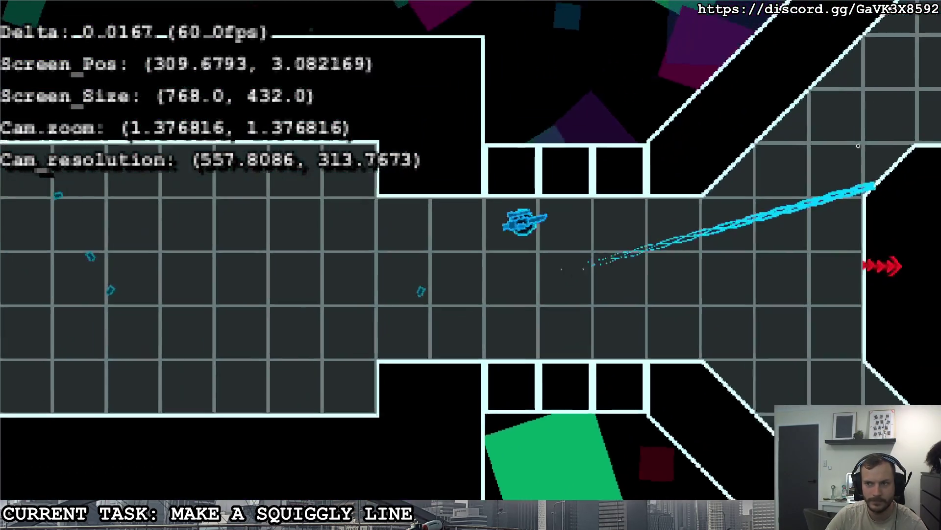
Circle back through the grid room into the next room, firing two more shots
{"action": "key", "text": "a"}
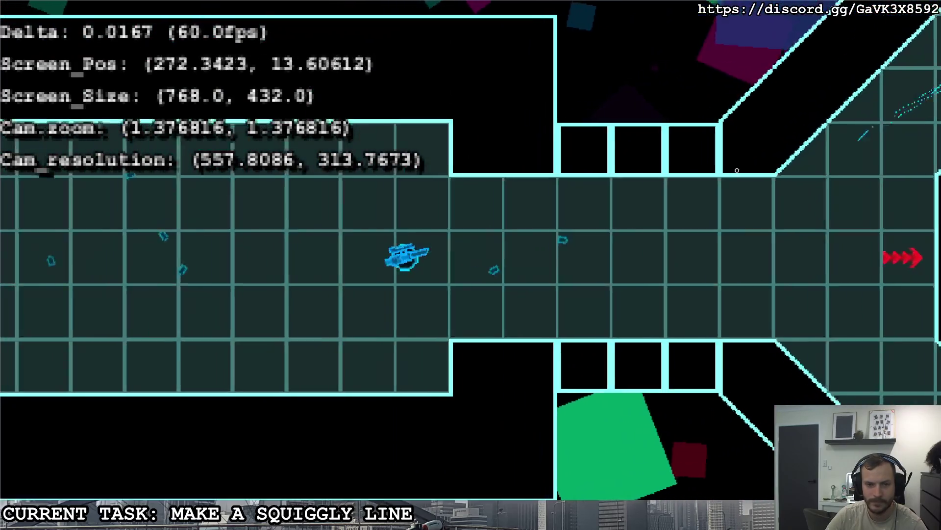
{"action": "key", "text": "a"}
{"action": "key", "text": "s"}
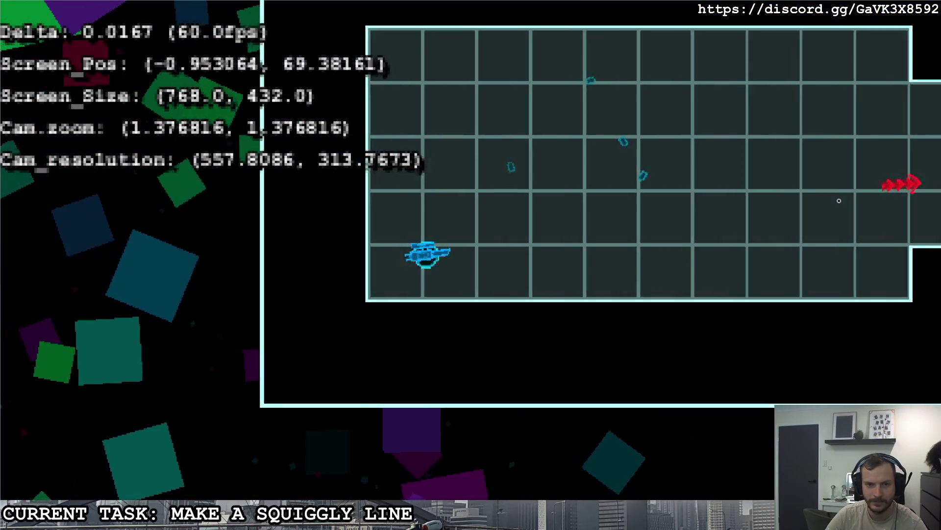
{"action": "key", "text": "d"}
{"action": "key", "text": "w"}
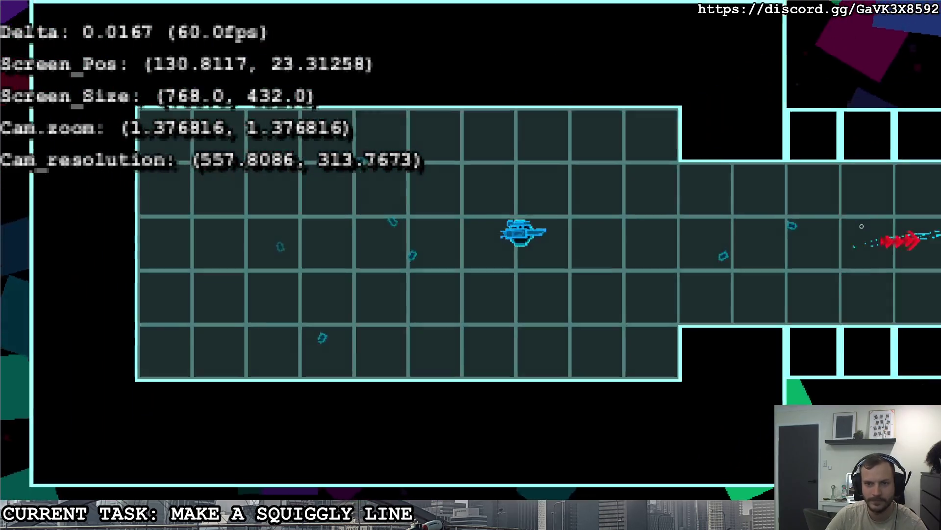
{"action": "left_click", "coordinate": [867, 237]}
{"action": "key", "text": "d"}
{"action": "key", "text": "s"}
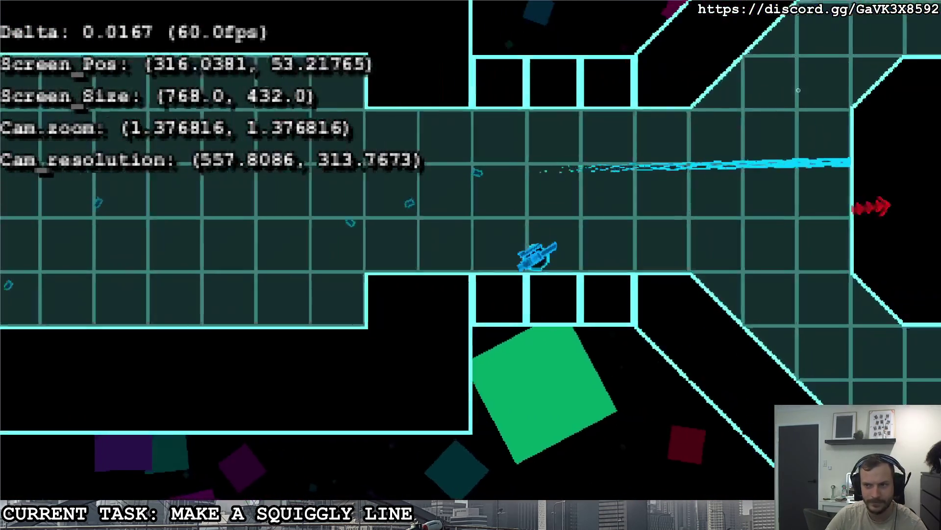
{"action": "left_click", "coordinate": [764, 53]}
{"action": "key", "text": "d"}
{"action": "key", "text": "w"}
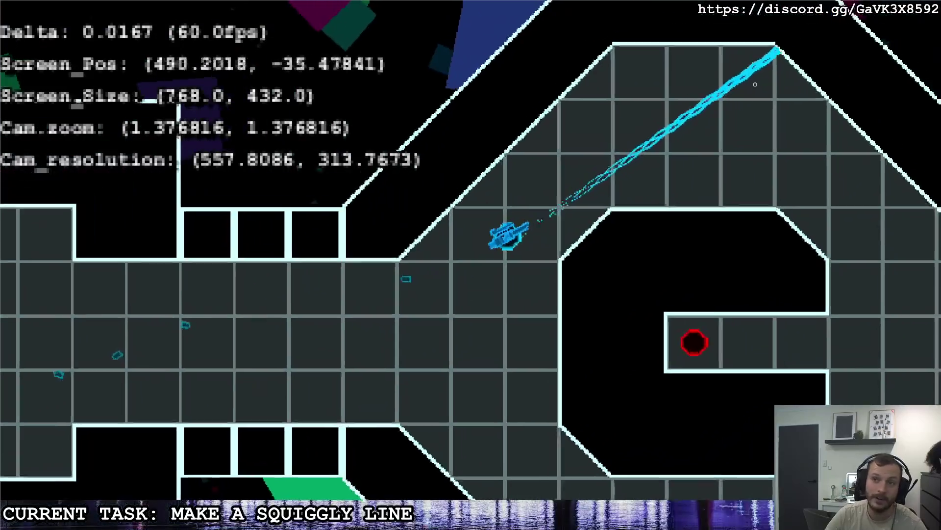
Drive the tank along the corridor firing four shots, then leave the game
{"action": "key", "text": "a"}
{"action": "key", "text": "s"}
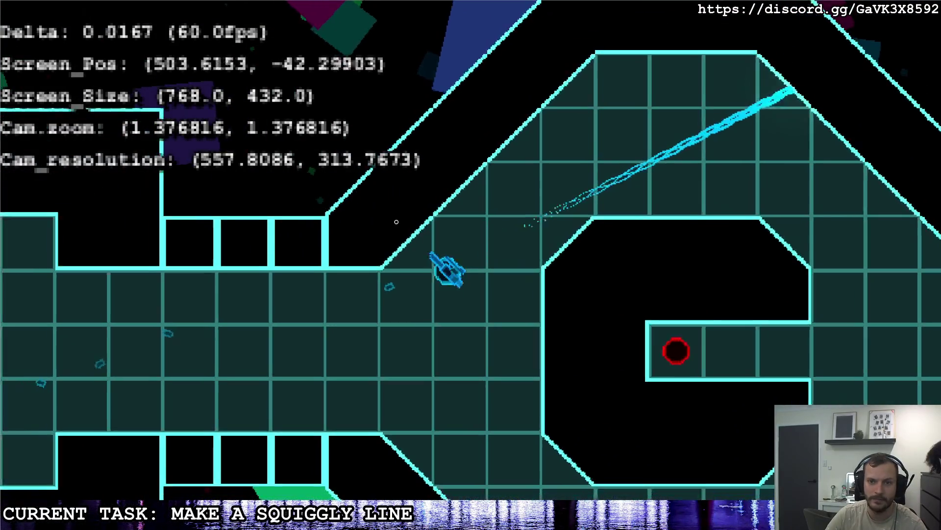
{"action": "key", "text": "a"}
{"action": "key", "text": "s"}
{"action": "left_click", "coordinate": [200, 231]}
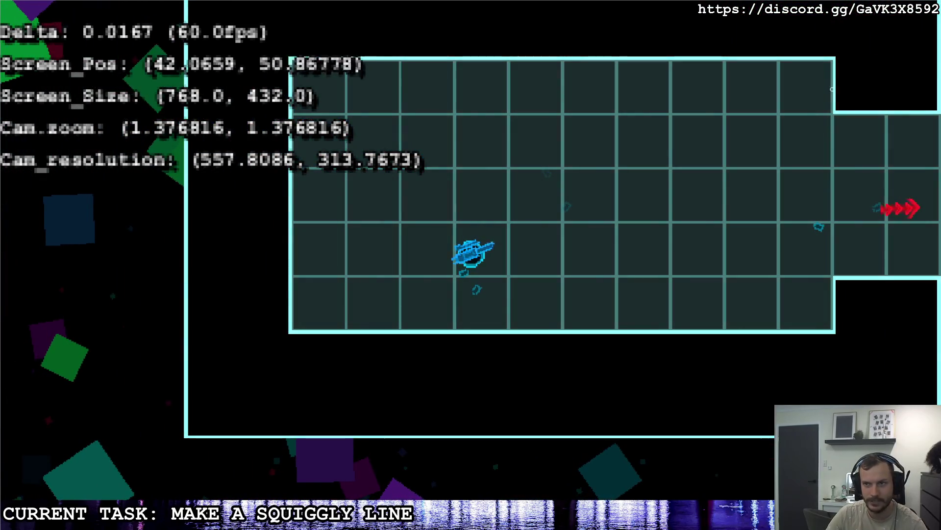
{"action": "left_click", "coordinate": [613, 183]}
{"action": "key", "text": "d"}
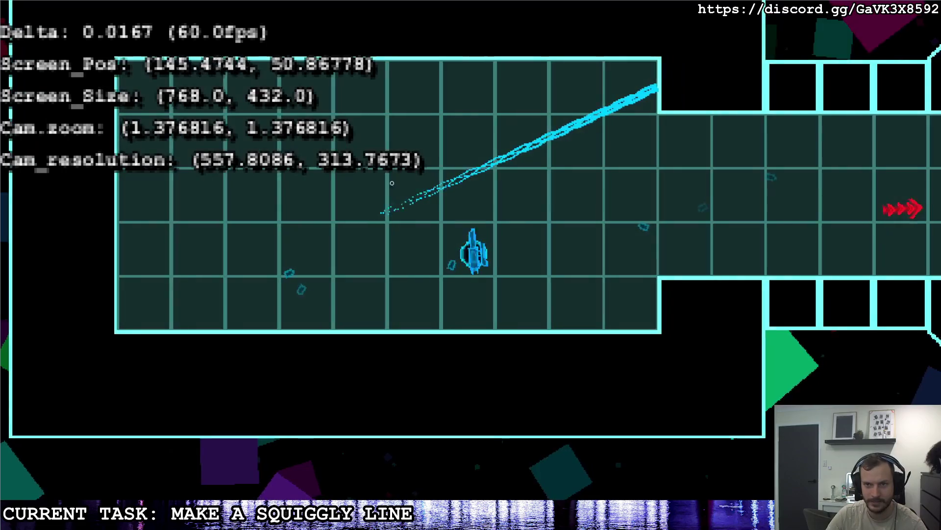
{"action": "key", "text": "a"}
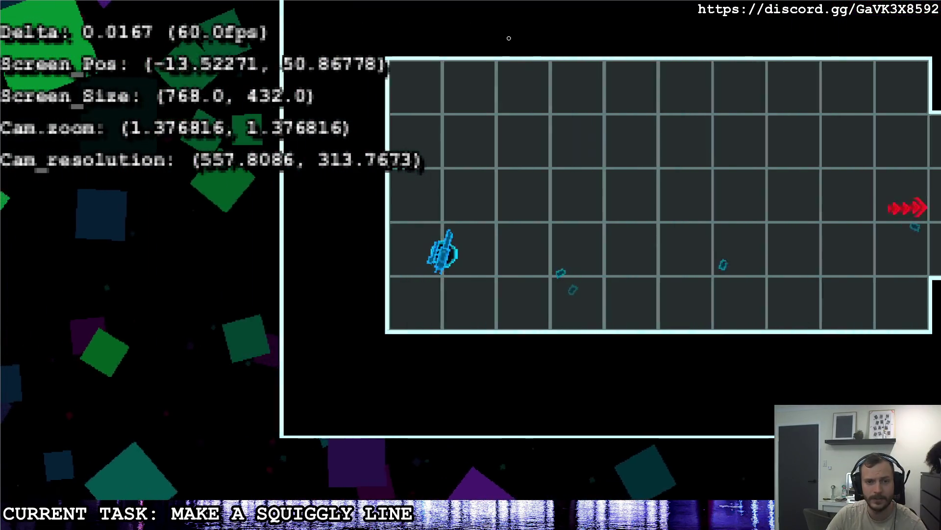
{"action": "left_click", "coordinate": [512, 42]}
{"action": "key", "text": "d"}
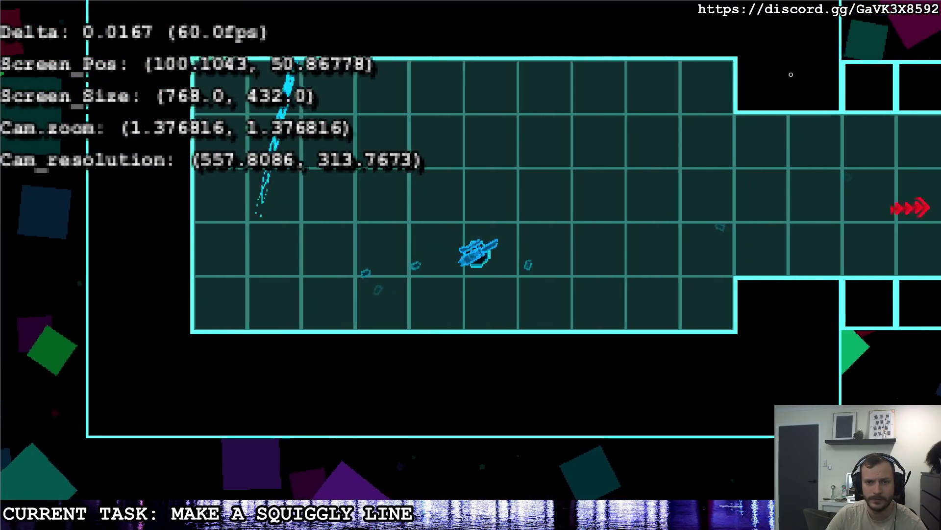
{"action": "left_click", "coordinate": [790, 76]}
{"action": "key", "text": "Escape"}
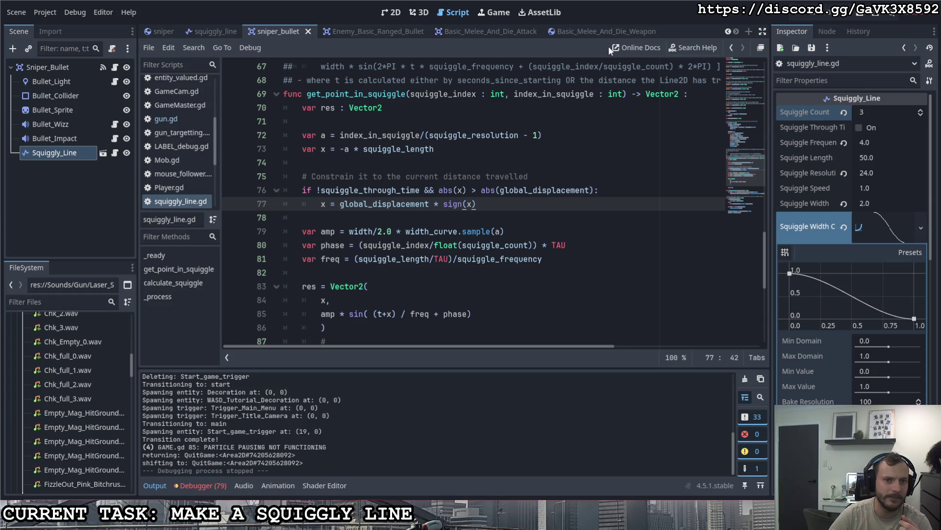
Highlight every use of Line2D in squiggly_line.gd
{"action": "scroll", "coordinate": [387, 141], "scroll_direction": "up", "scroll_amount": 20}
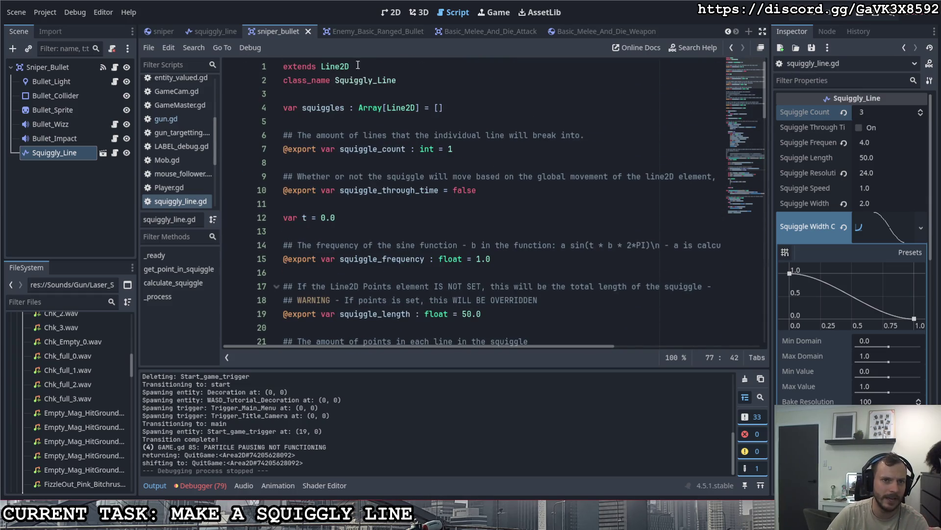
{"action": "double_click", "coordinate": [358, 65]}
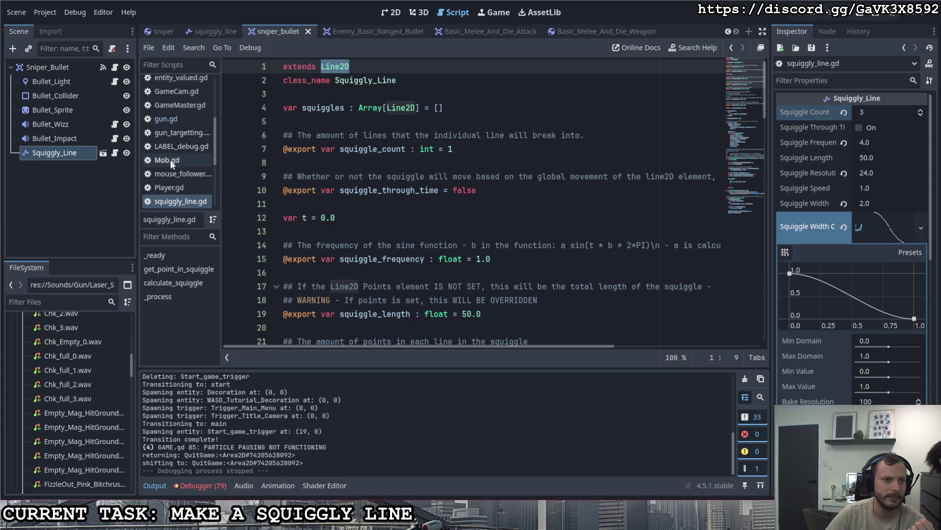
{"action": "scroll", "coordinate": [176, 167], "scroll_direction": "down", "scroll_amount": 3}
Read Trail.gd's exports, reset and _process point logic, then open the Squiggly_Line node's script
{"action": "left_click", "coordinate": [172, 179]}
{"action": "scroll", "coordinate": [412, 215], "scroll_direction": "up", "scroll_amount": 5}
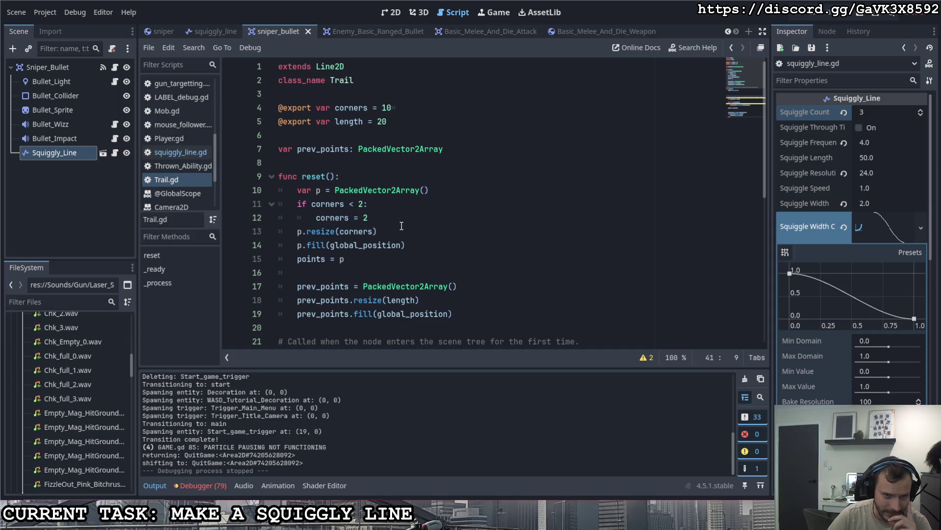
{"action": "left_click_drag", "start_coordinate": [414, 122], "coordinate": [278, 107]}
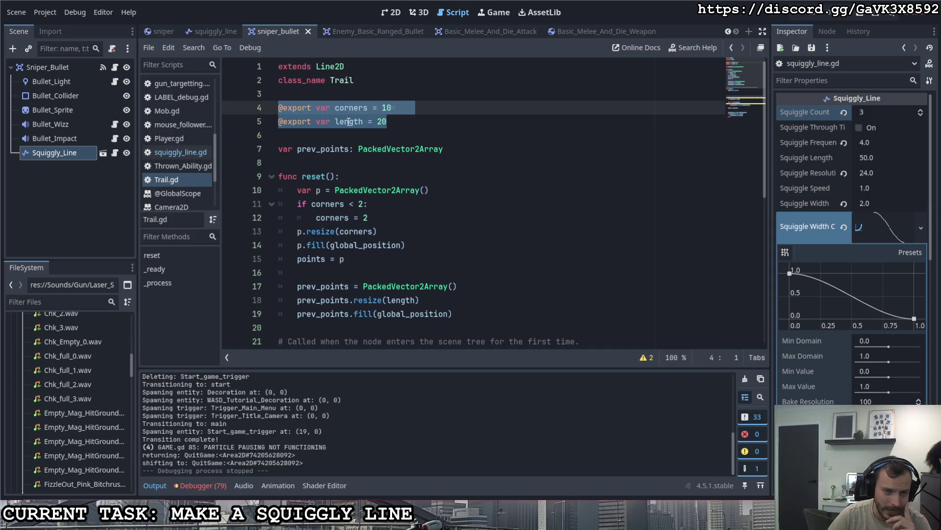
{"action": "left_click", "coordinate": [390, 122]}
{"action": "scroll", "coordinate": [383, 129], "scroll_direction": "down", "scroll_amount": 5}
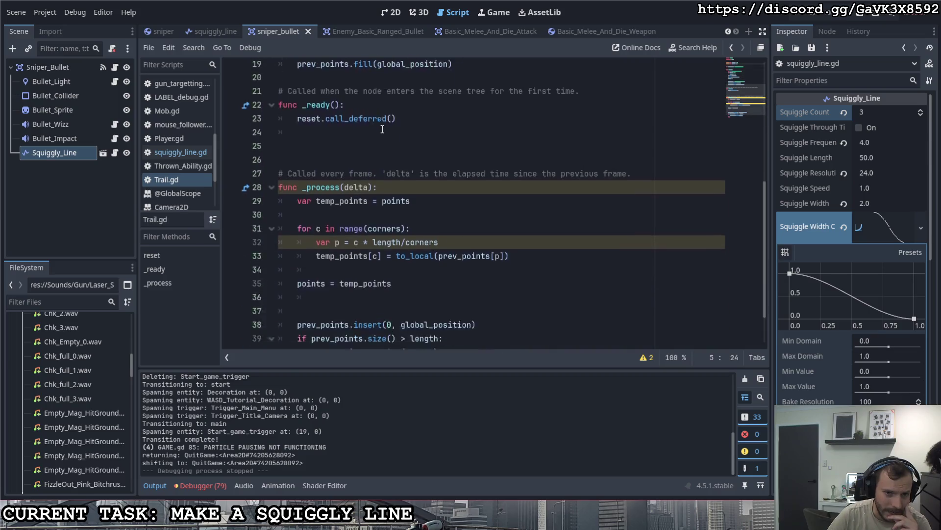
{"action": "scroll", "coordinate": [382, 128], "scroll_direction": "down", "scroll_amount": 2}
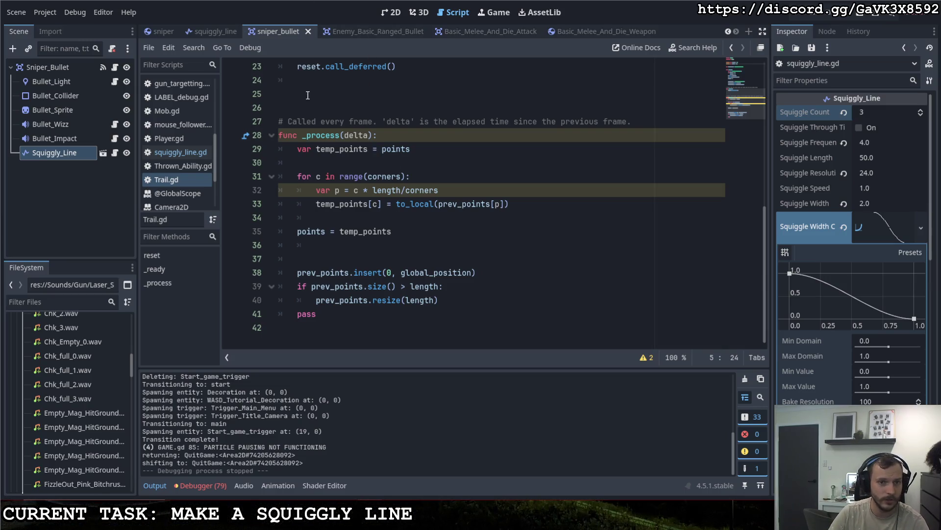
{"action": "scroll", "coordinate": [339, 201], "scroll_direction": "up", "scroll_amount": 4}
{"action": "scroll", "coordinate": [339, 201], "scroll_direction": "up", "scroll_amount": 4}
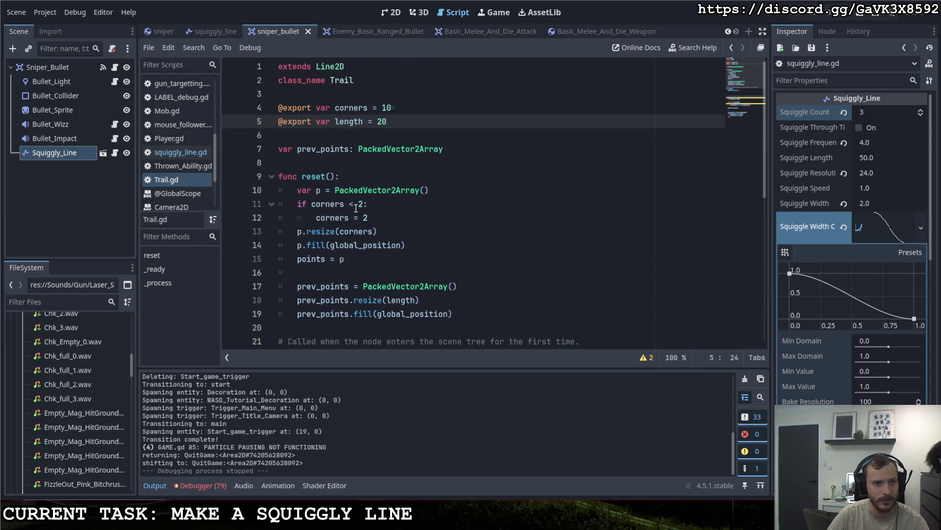
{"action": "scroll", "coordinate": [353, 210], "scroll_direction": "down", "scroll_amount": 8}
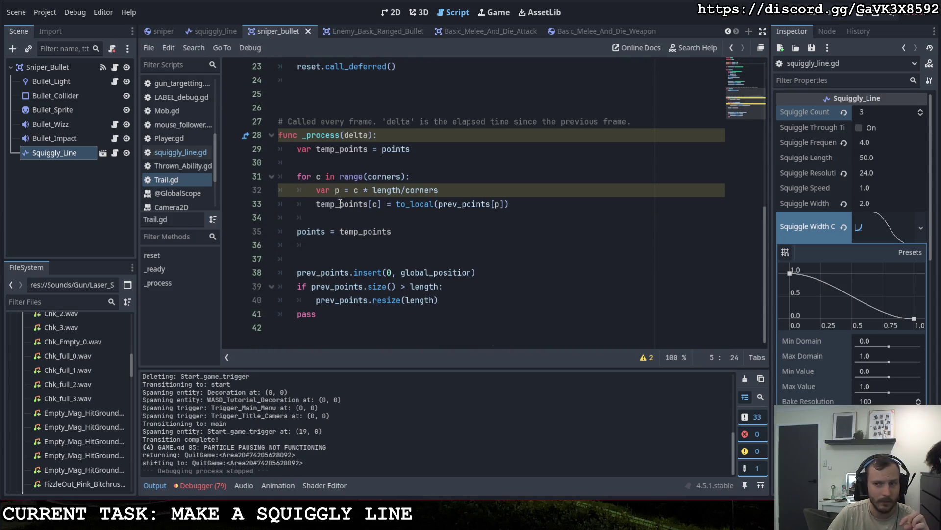
{"action": "mouse_move", "coordinate": [340, 204]}
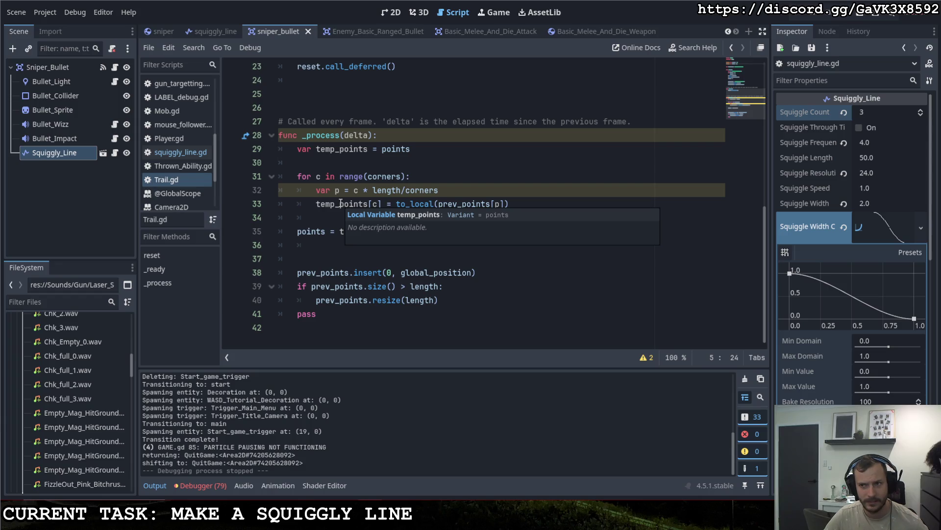
{"action": "scroll", "coordinate": [341, 203], "scroll_direction": "up", "scroll_amount": 8}
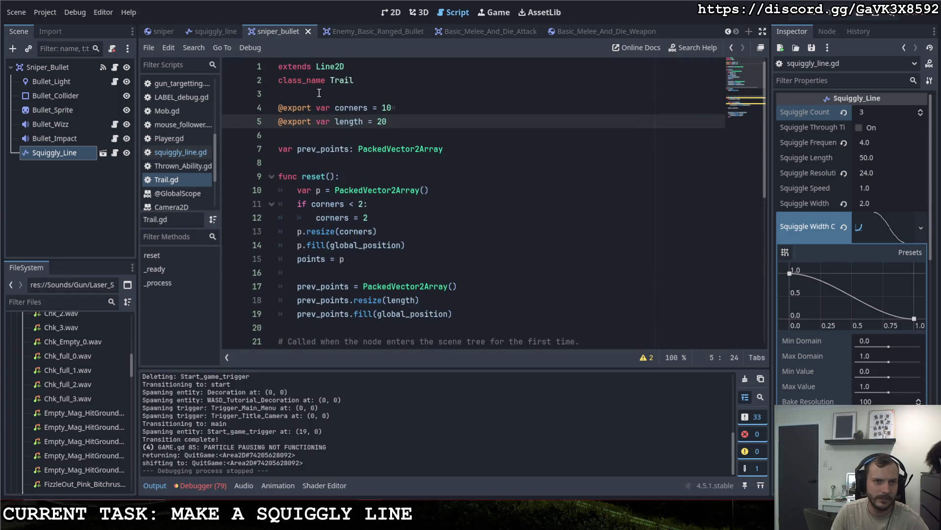
{"action": "left_click", "coordinate": [114, 152]}
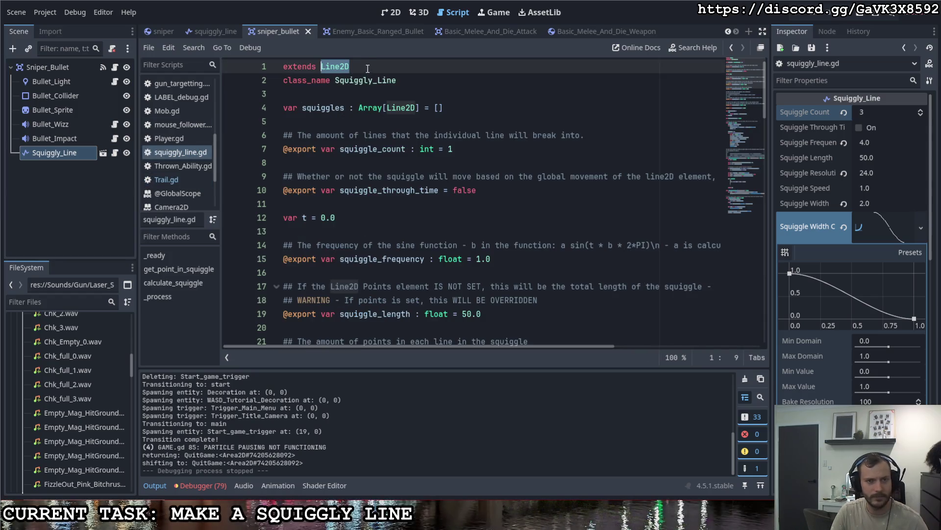
Change line 1 to extend Trail, then check the inherited Corners 10 and Length 20 in the Inspector
{"action": "type", "text": "Trail"}
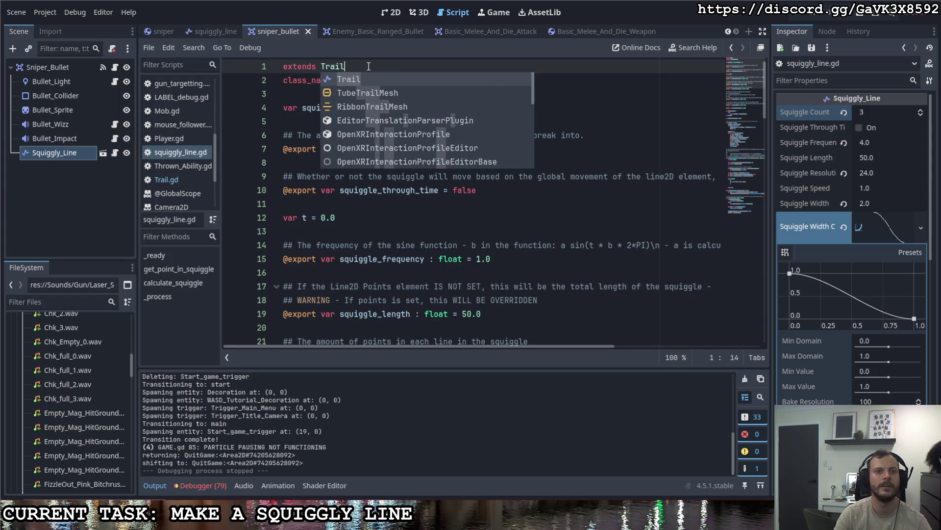
{"action": "key", "text": "Escape"}
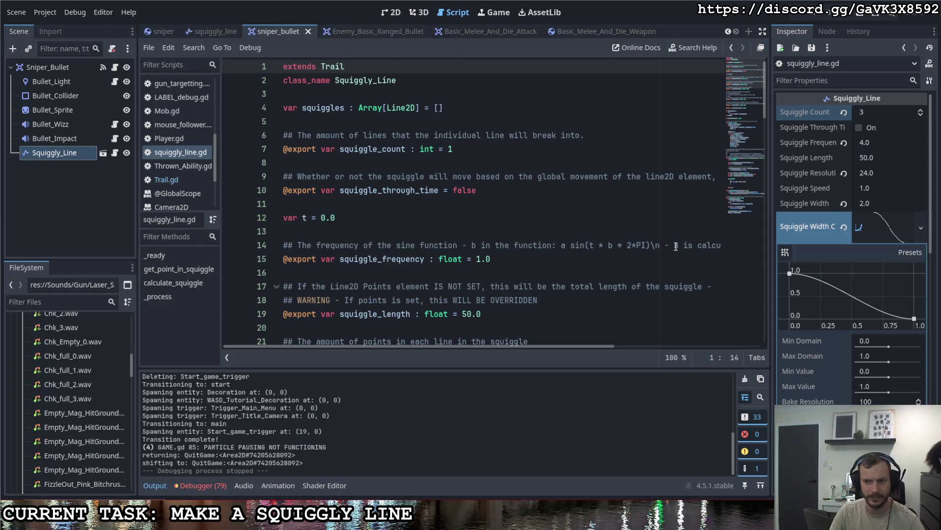
{"action": "scroll", "coordinate": [799, 348], "scroll_direction": "down", "scroll_amount": 2}
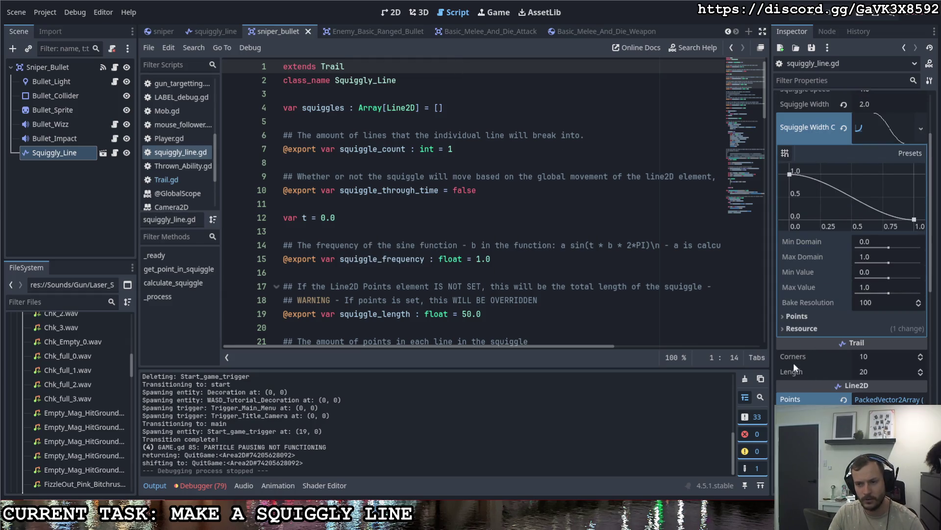
{"action": "scroll", "coordinate": [536, 256], "scroll_direction": "down", "scroll_amount": 20}
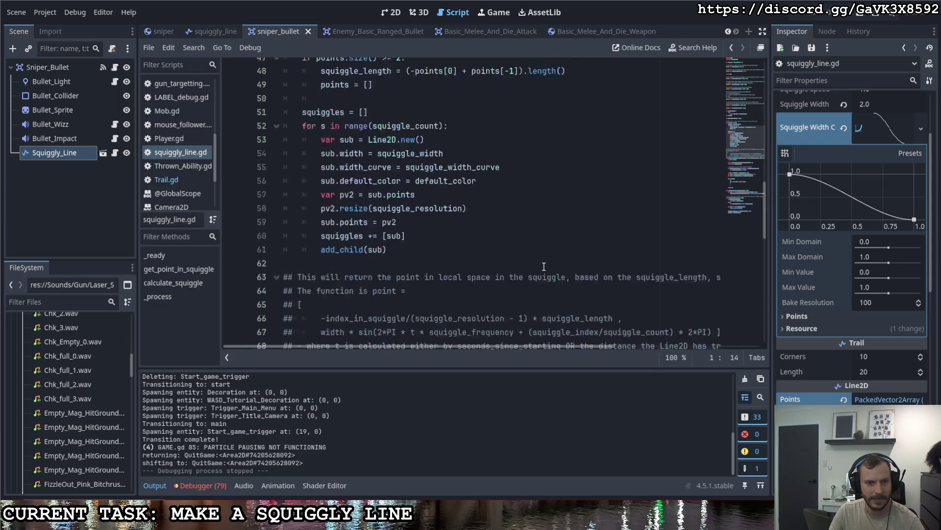
Add a '#Make trail invisible' comment above the points-size check
{"action": "scroll", "coordinate": [535, 256], "scroll_direction": "up", "scroll_amount": 7}
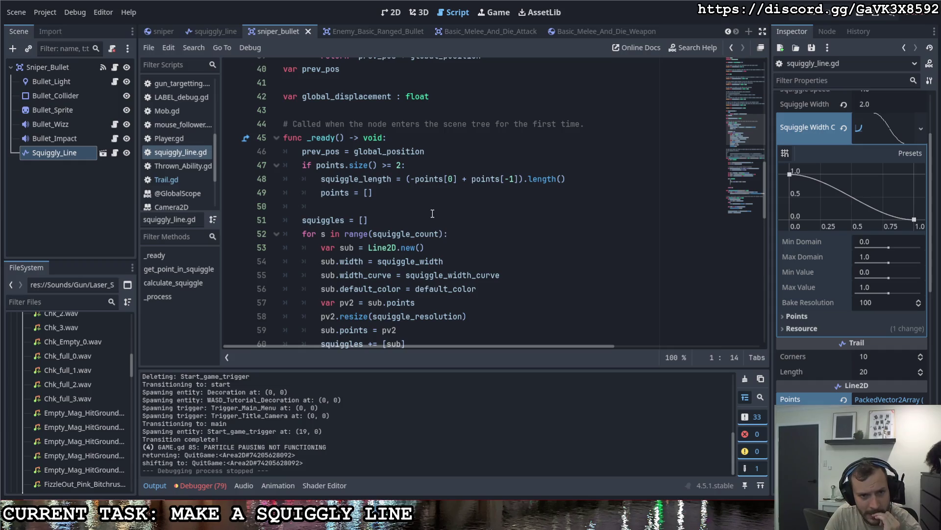
{"action": "left_click", "coordinate": [431, 153]}
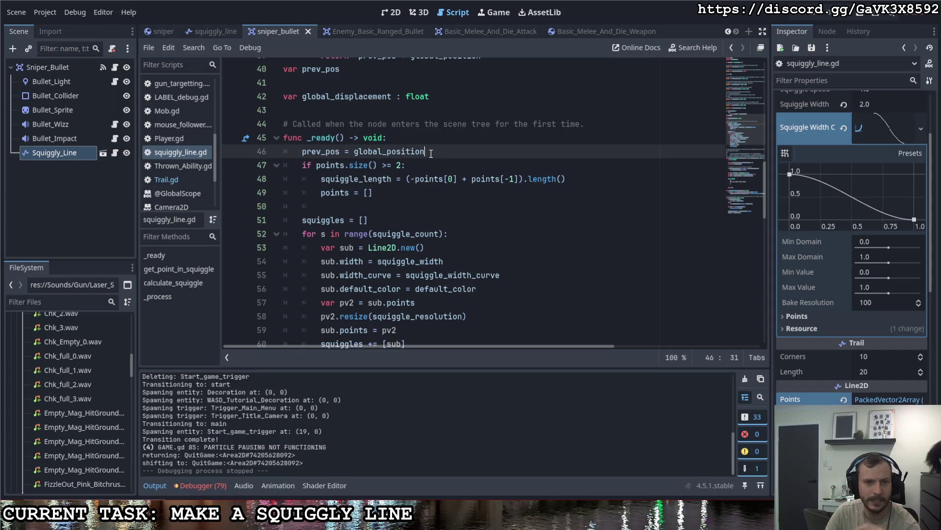
{"action": "key", "text": "Return"}
{"action": "key", "text": "Return"}
{"action": "type", "text": "#Erase l"}
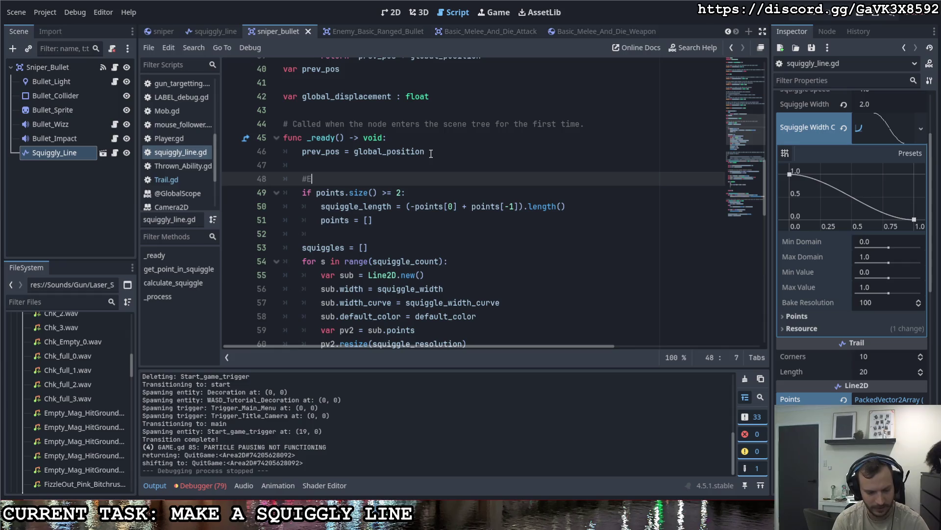
{"action": "type", "text": "ine"}
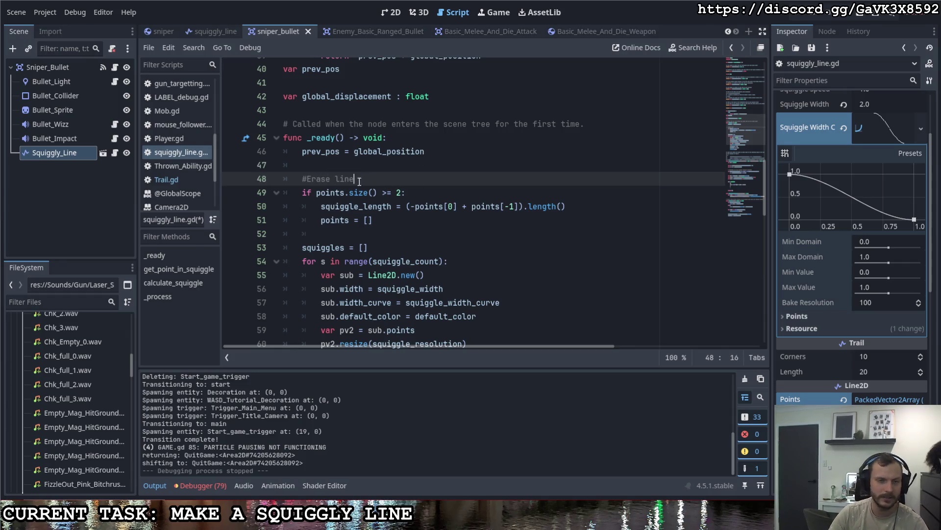
{"action": "left_click_drag", "start_coordinate": [359, 181], "coordinate": [307, 179]}
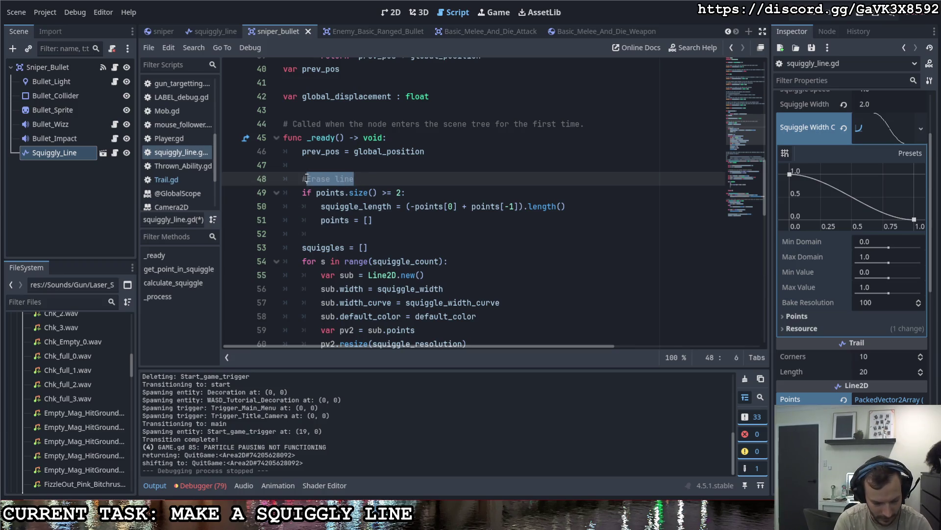
{"action": "type", "text": "Make "}
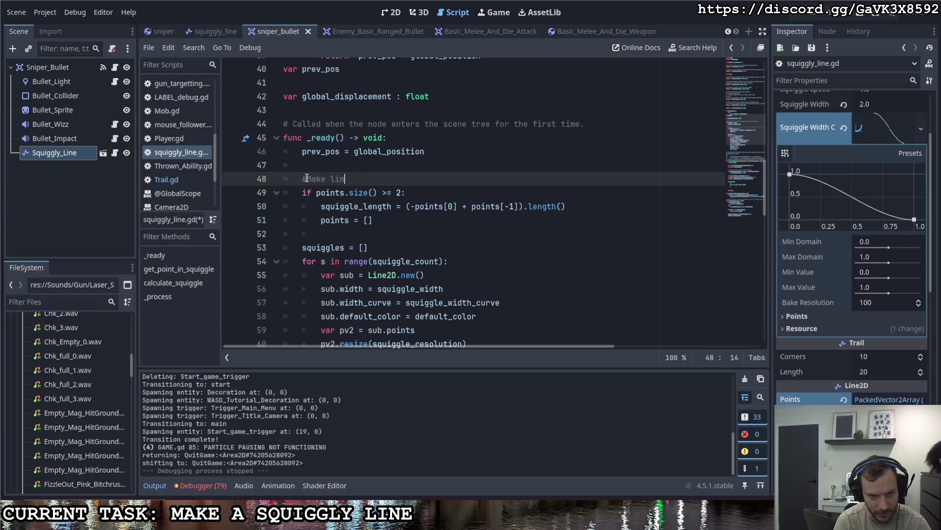
{"action": "type", "text": "trail in"}
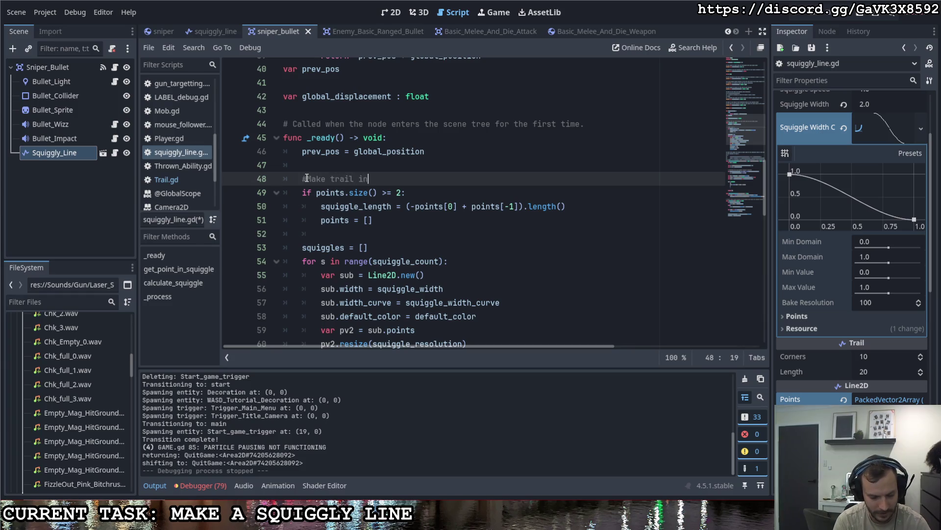
{"action": "type", "text": "visible"}
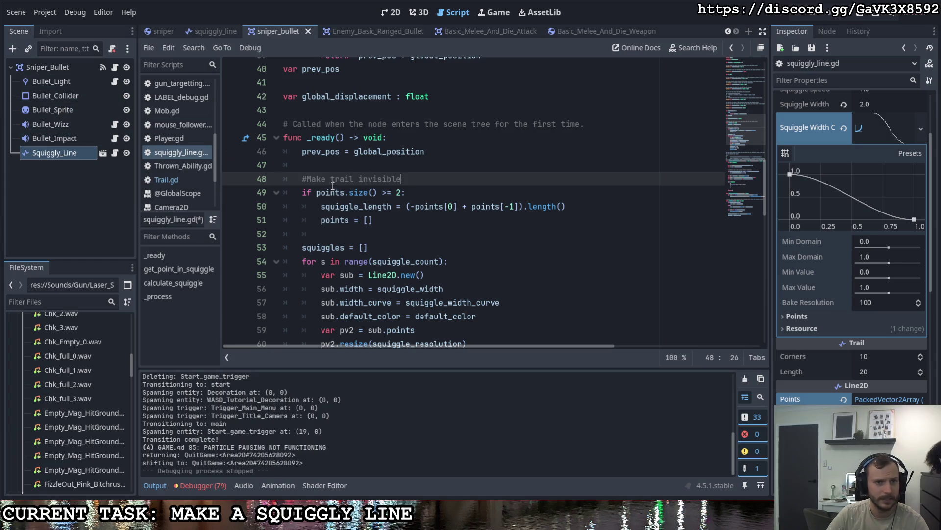
Insert super._ready() as the first line of _ready using autocomplete
{"action": "left_click", "coordinate": [403, 141]}
{"action": "key", "text": "Return"}
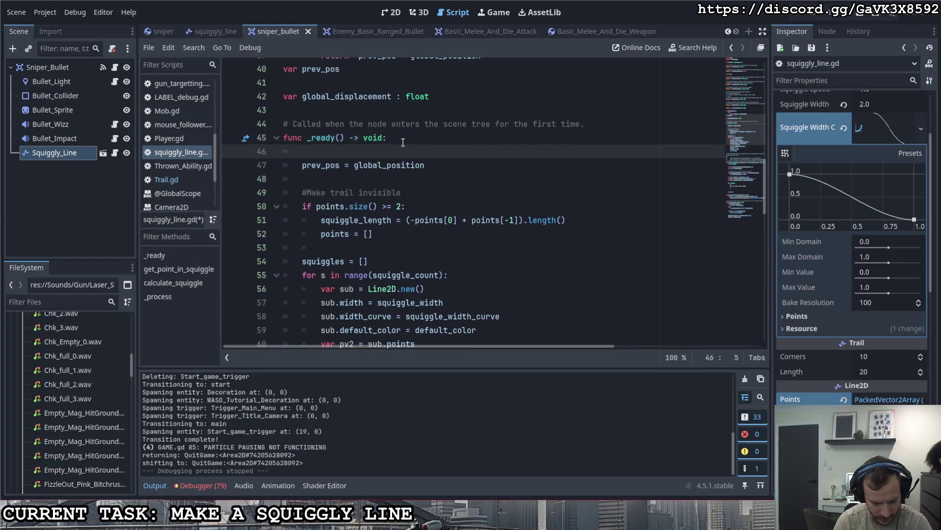
{"action": "type", "text": "super."}
{"action": "key", "text": "Down"}
{"action": "key", "text": "Down"}
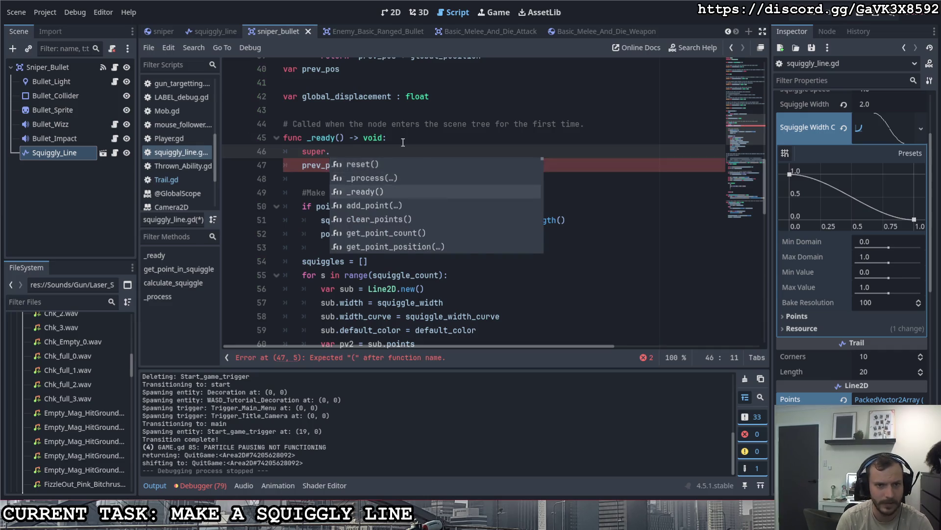
{"action": "key", "text": "Return"}
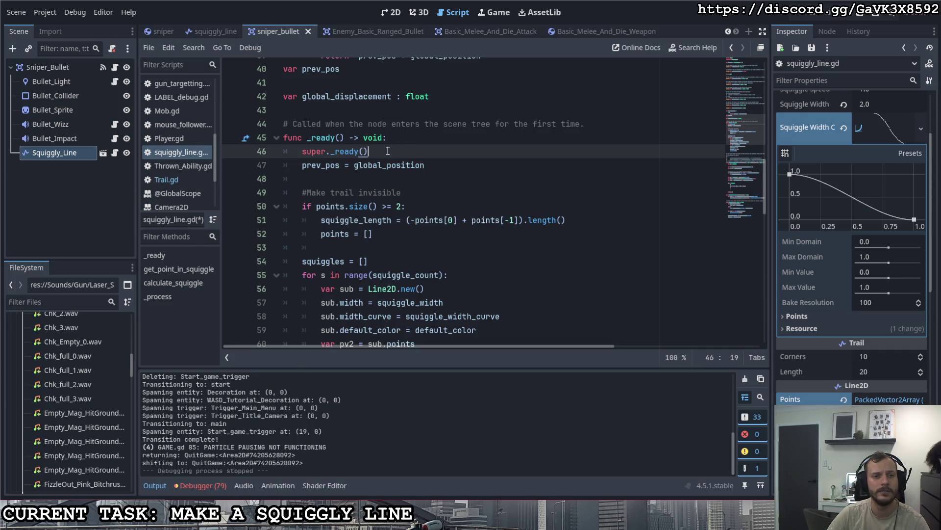
{"action": "scroll", "coordinate": [373, 152], "scroll_direction": "down", "scroll_amount": 1}
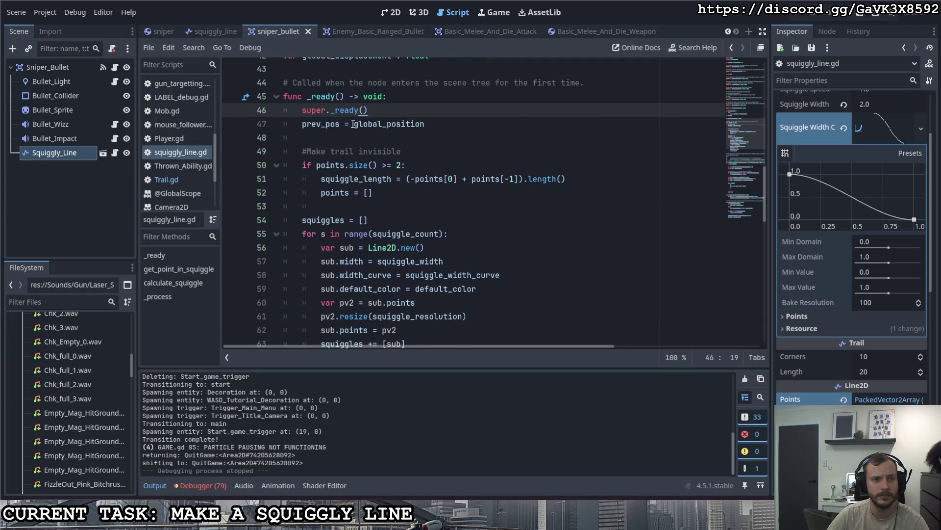
{"action": "left_click", "coordinate": [165, 180]}
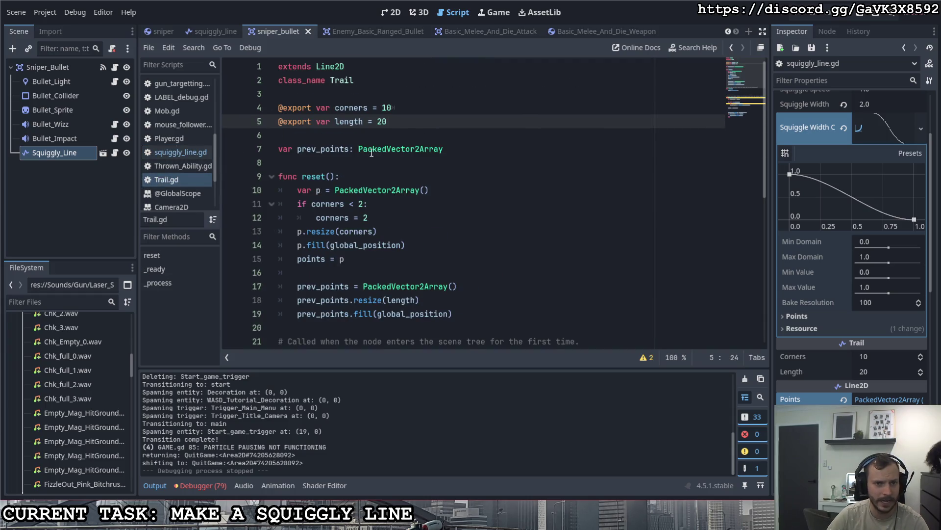
Highlight prev_points in Trail.gd and read the PackedVector2Array documentation
{"action": "double_click", "coordinate": [349, 149]}
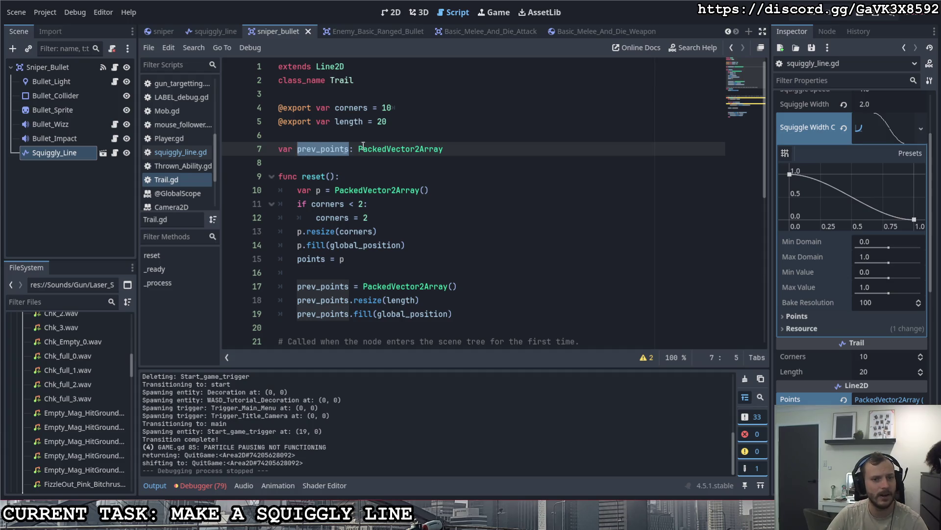
{"action": "mouse_move", "coordinate": [390, 144]}
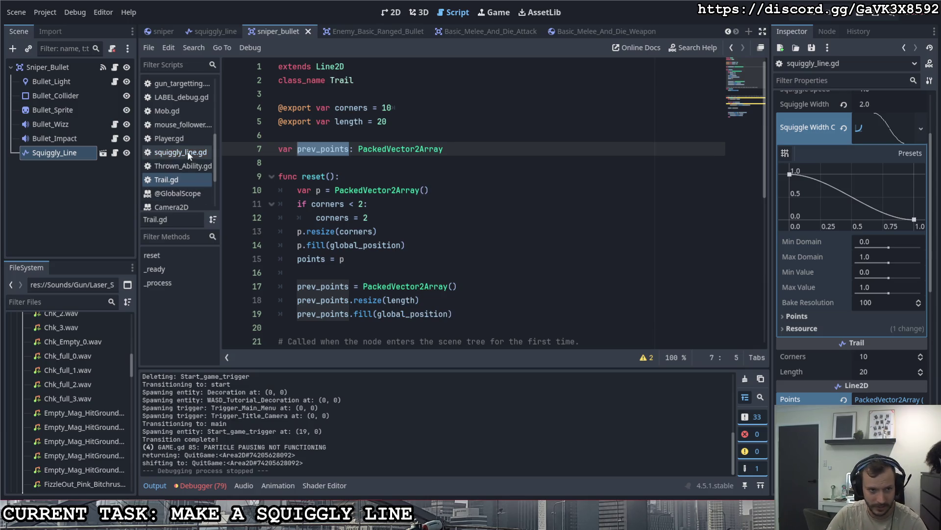
{"action": "left_click", "coordinate": [163, 181]}
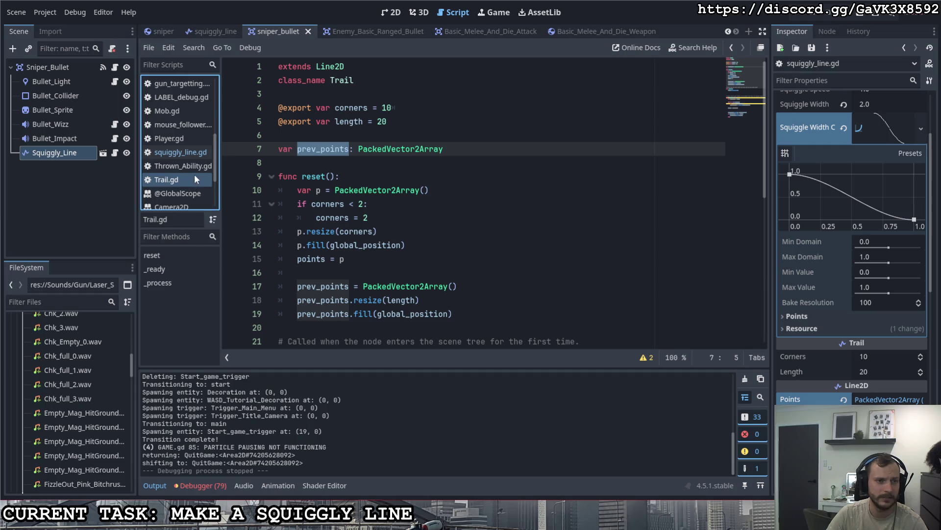
Delete the prev_pos assignment and the var prev_pos declaration from squiggly_line.gd
{"action": "left_click", "coordinate": [170, 152]}
{"action": "triple_click", "coordinate": [410, 138]}
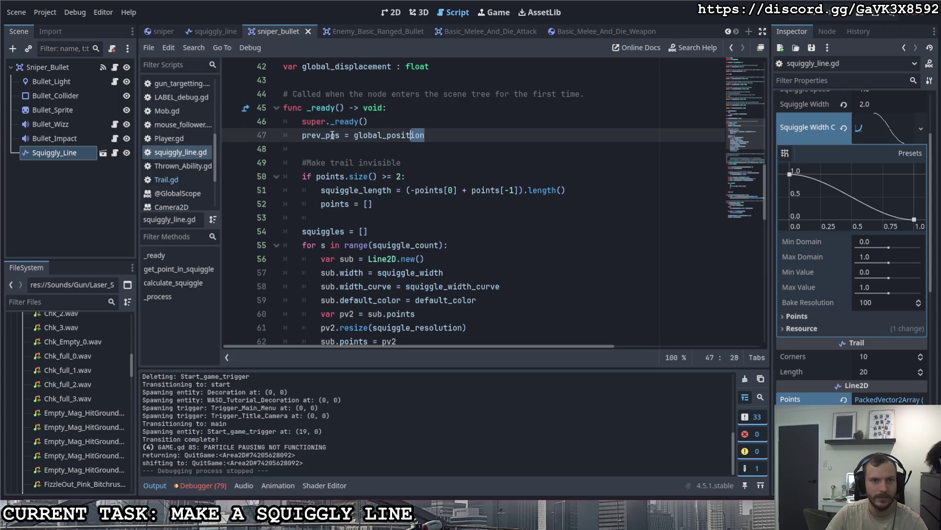
{"action": "scroll", "coordinate": [410, 147], "scroll_direction": "up", "scroll_amount": 3}
{"action": "key", "text": "BackSpace"}
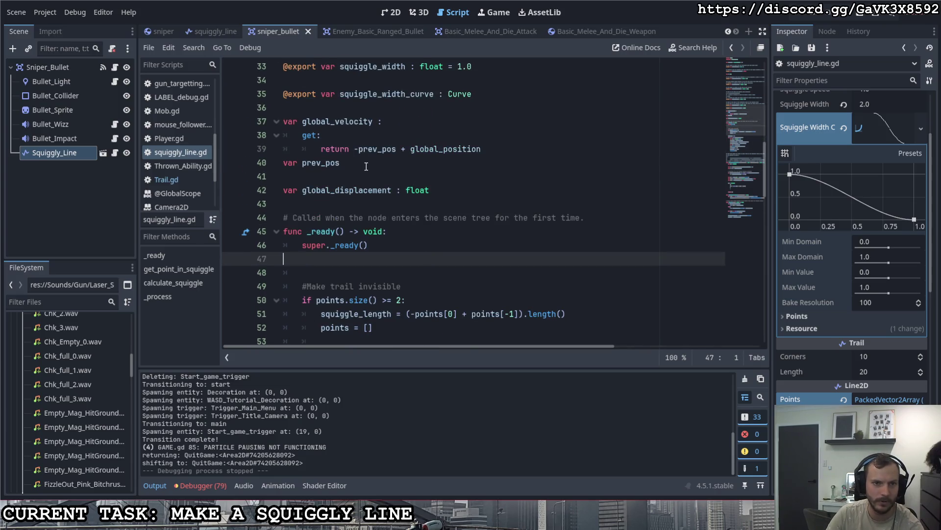
{"action": "triple_click", "coordinate": [368, 164]}
{"action": "key", "text": "BackSpace"}
{"action": "key", "text": "BackSpace"}
Rewrite line 39's velocity expression as -points[1] + points[0] and save
{"action": "key", "text": "ctrl+shift+Left"}
{"action": "key", "text": "ctrl+shift+Left"}
{"action": "key", "text": "ctrl+shift+Left"}
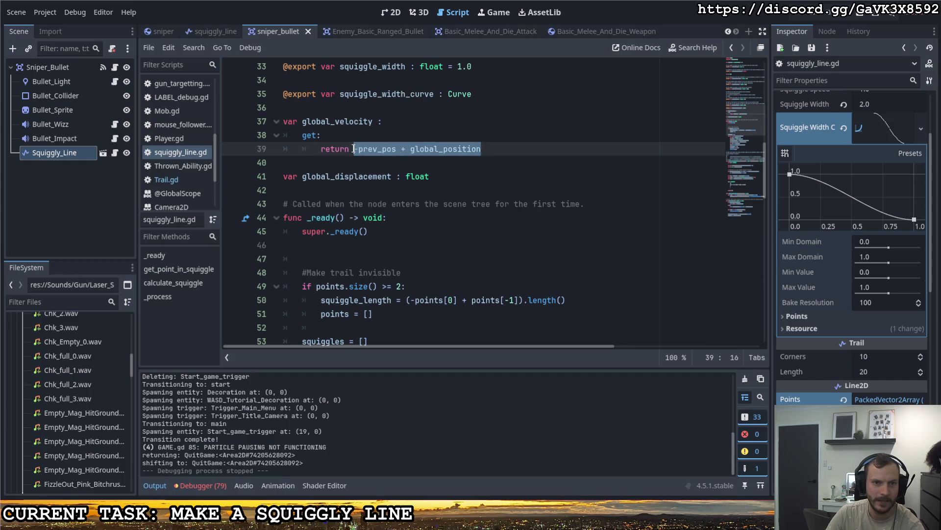
{"action": "key", "text": "BackSpace"}
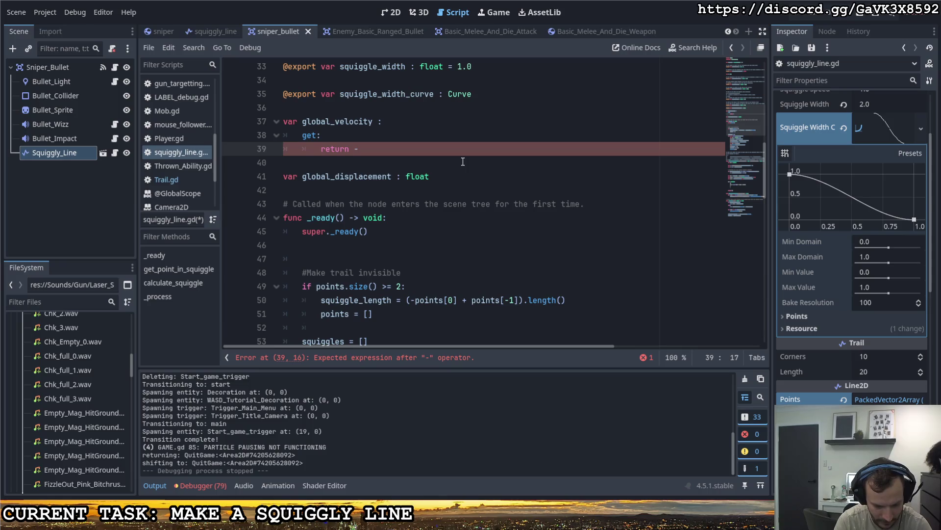
{"action": "type", "text": "points["}
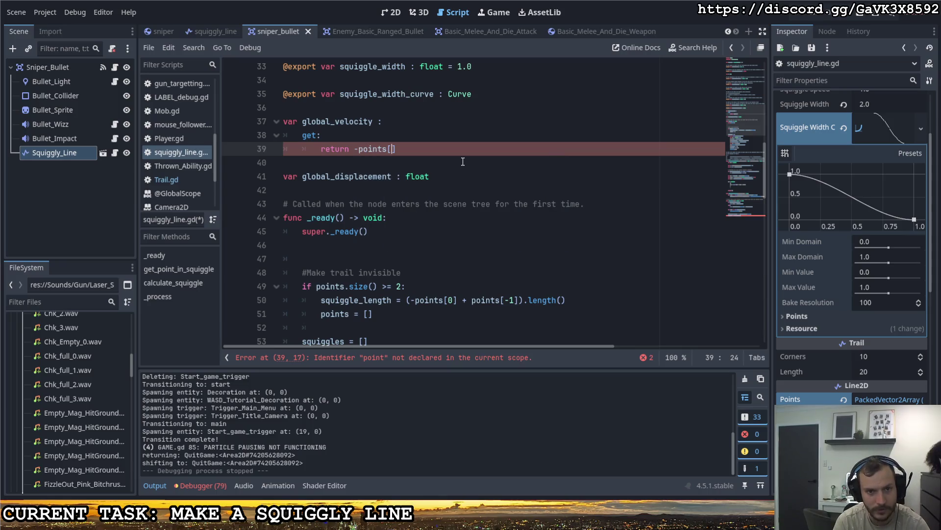
{"action": "type", "text": "1]"}
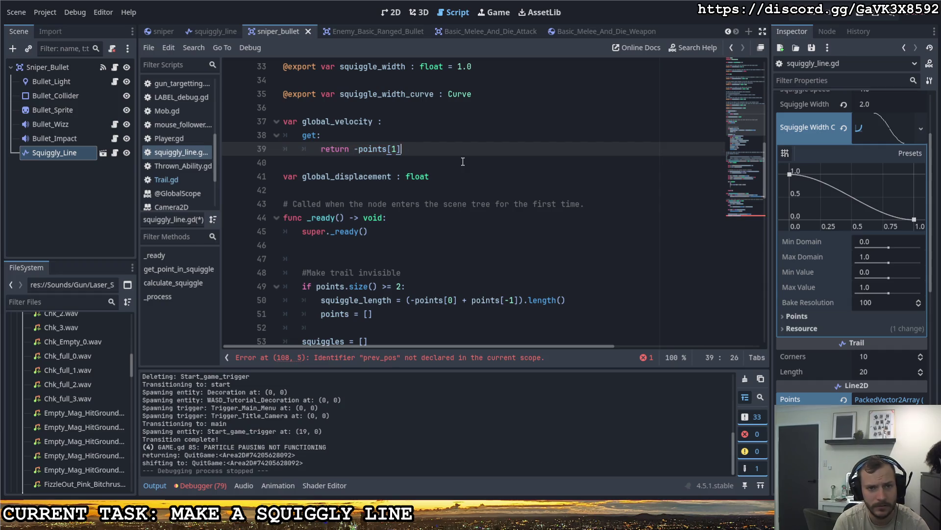
{"action": "key", "text": "Left"}
{"action": "type", "text": "points"}
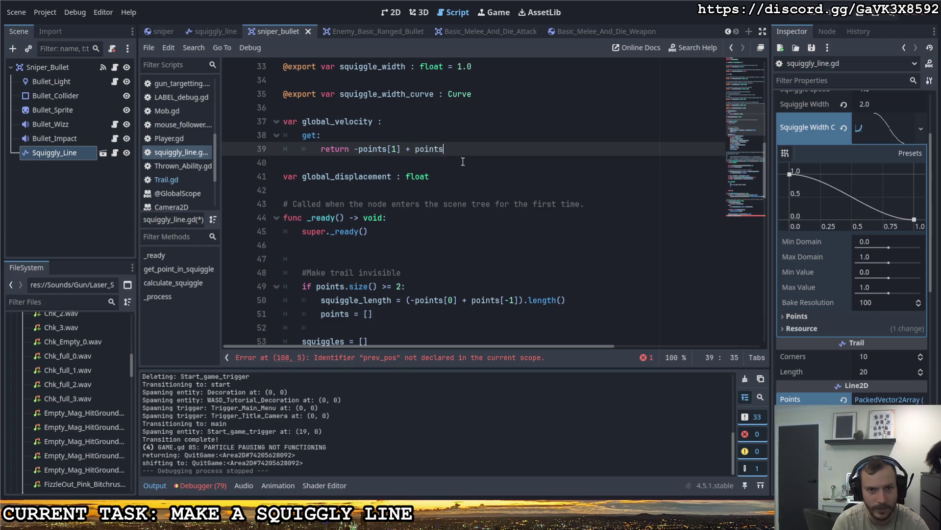
{"action": "type", "text": "[0]"}
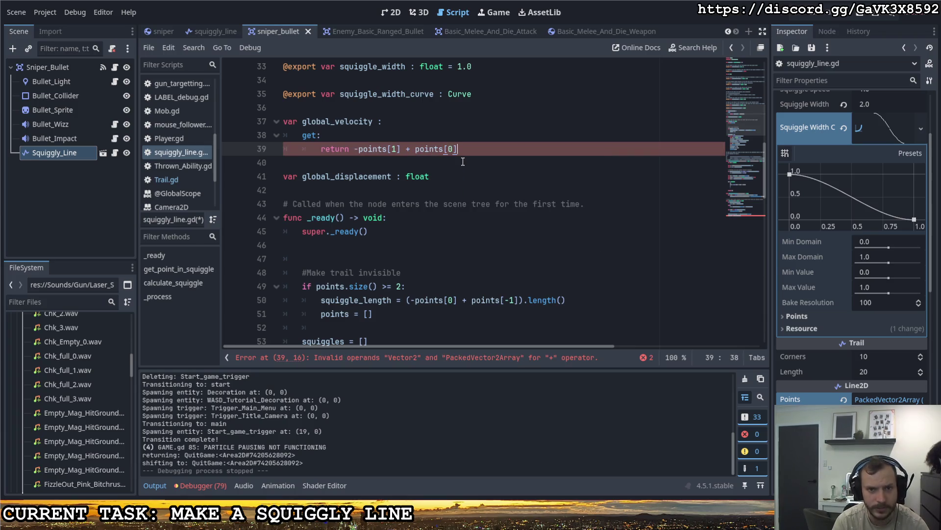
{"action": "key", "text": "ctrl+s"}
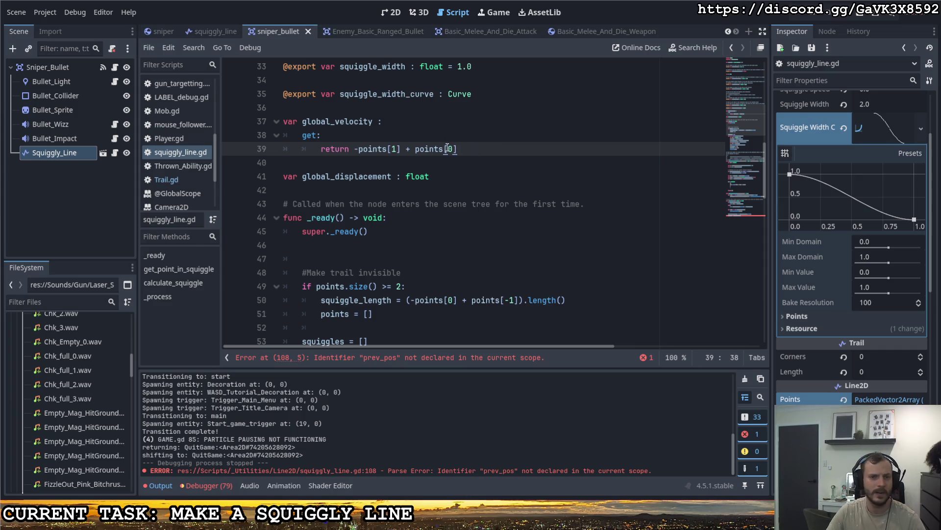
Wrap points[1] on line 39 in a to_global() call
{"action": "left_click", "coordinate": [405, 149]}
{"action": "type", "text": "."}
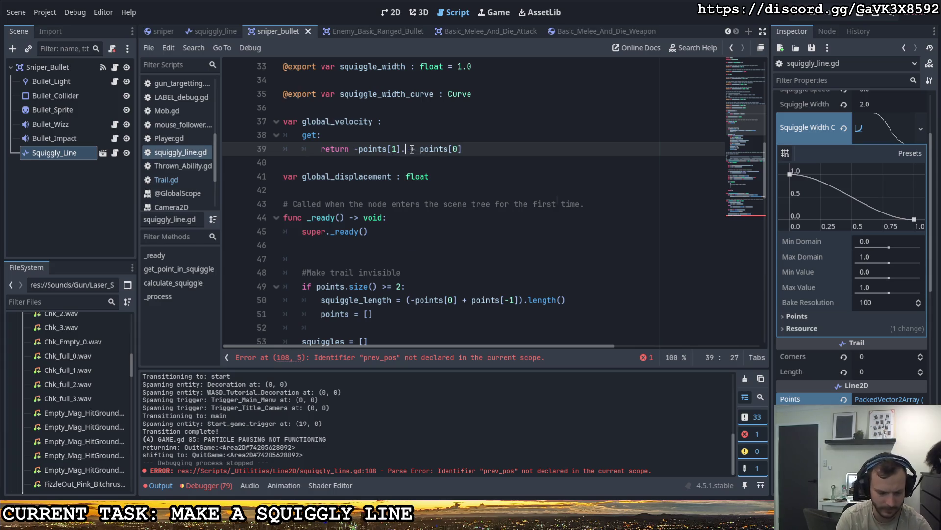
{"action": "type", "text": "to"}
{"action": "key", "text": "BackSpace"}
{"action": "key", "text": "BackSpace"}
{"action": "key", "text": "BackSpace"}
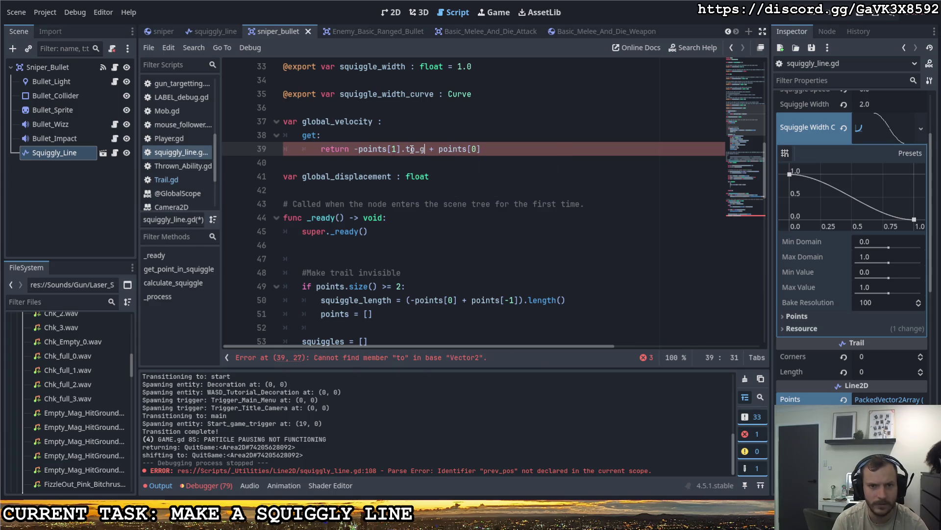
{"action": "key", "text": "Left"}
{"action": "key", "text": "Left"}
{"action": "key", "text": "Left"}
{"action": "key", "text": "Left"}
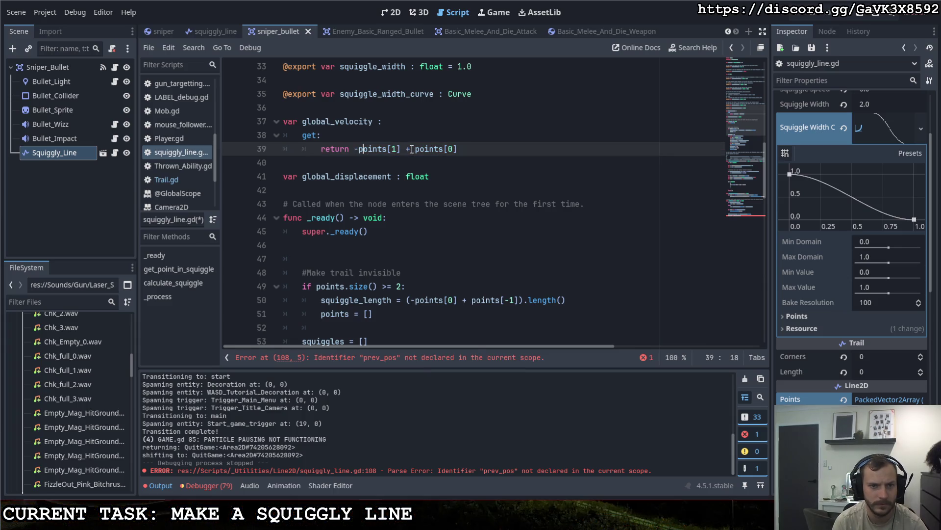
{"action": "type", "text": "to_"}
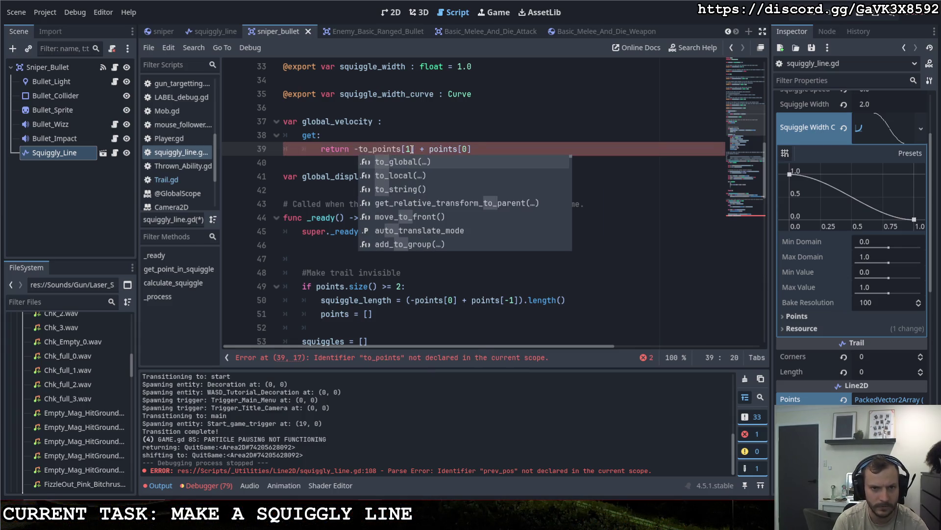
{"action": "key", "text": "Tab"}
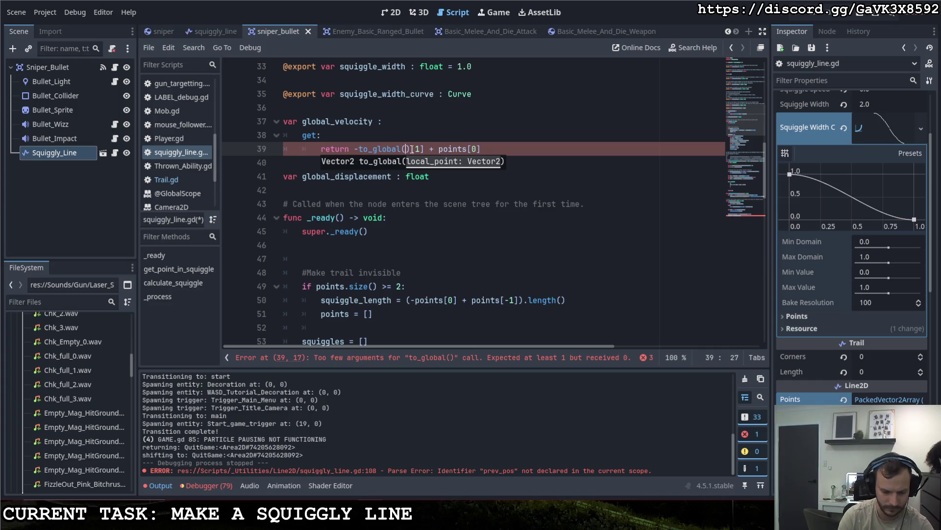
{"action": "type", "text": "points[1]"}
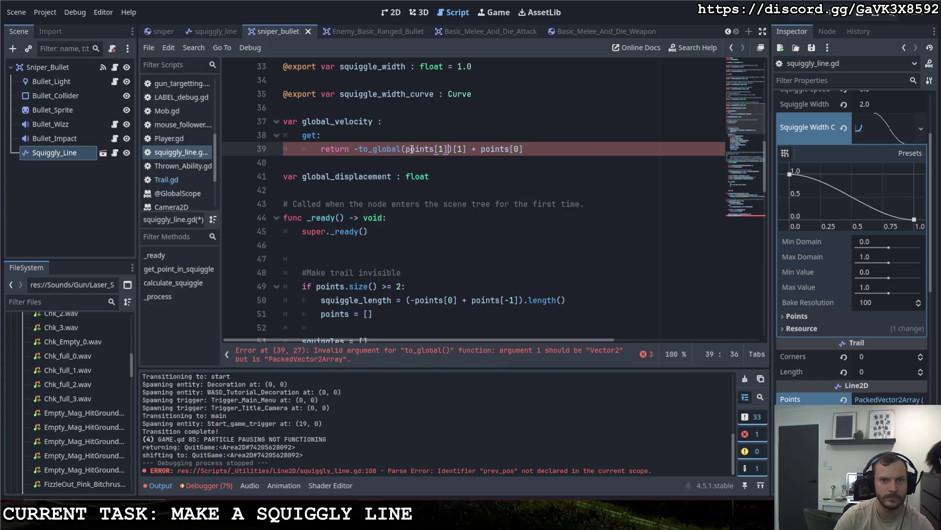
{"action": "key", "text": "Delete"}
{"action": "key", "text": "Delete"}
{"action": "key", "text": "Delete"}
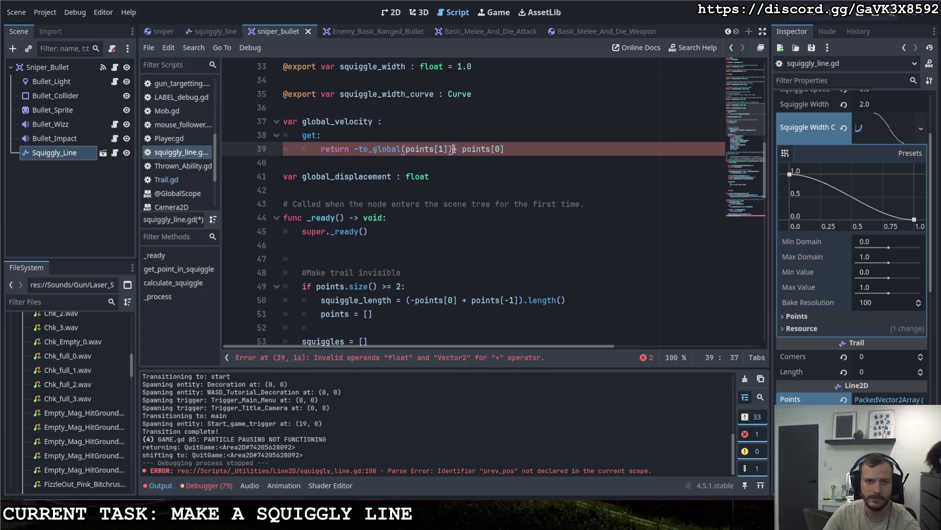
Replace points[0] with a to_global(points[0]) call, fix the spacing, and save
{"action": "left_click_drag", "start_coordinate": [452, 148], "coordinate": [391, 148]}
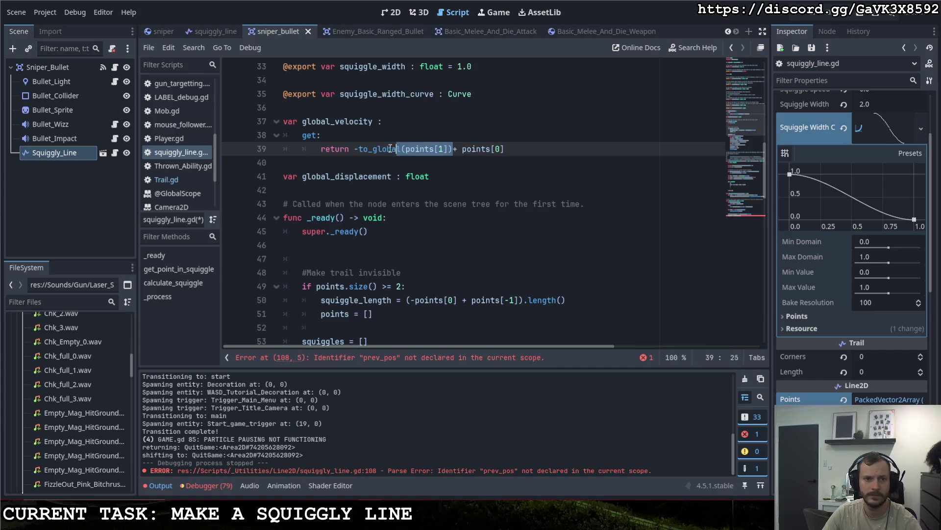
{"action": "left_click", "coordinate": [462, 148]}
{"action": "key", "text": "shift+End"}
{"action": "type", "text": "to_global(points[1])"}
{"action": "double_click", "coordinate": [545, 148]}
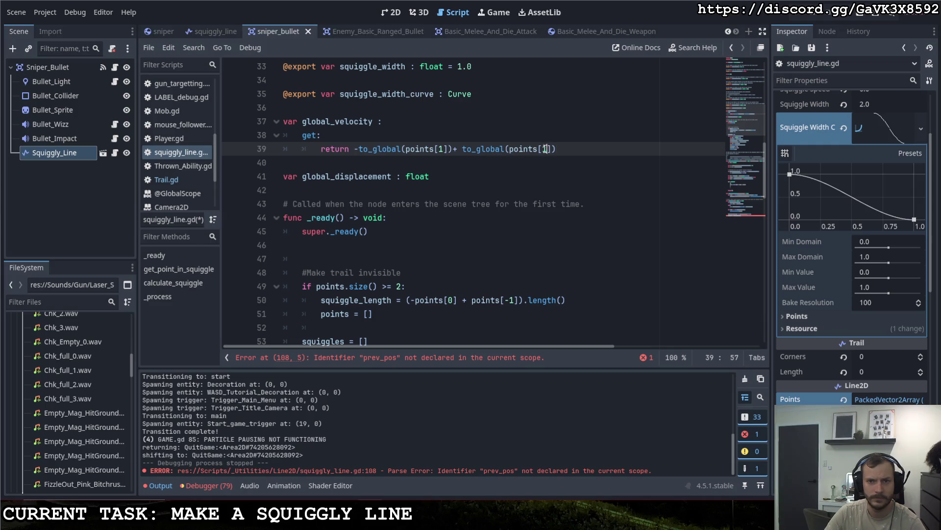
{"action": "type", "text": "-"}
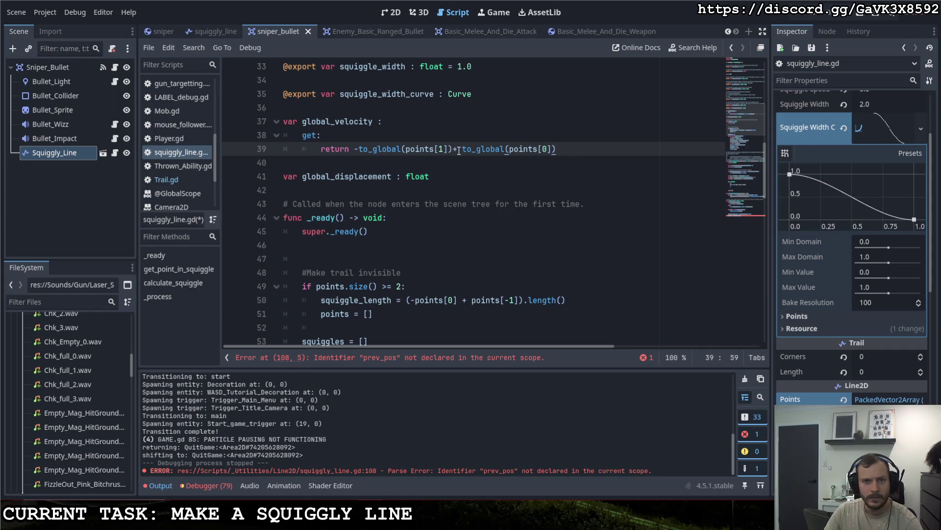
{"action": "left_click", "coordinate": [456, 149]}
{"action": "left_click", "coordinate": [566, 149]}
{"action": "key", "text": "ctrl+s"}
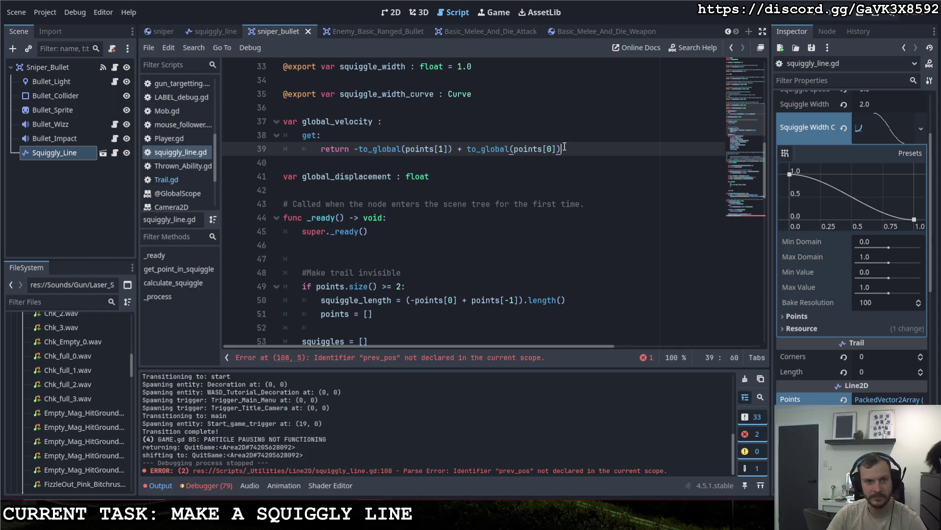
{"action": "scroll", "coordinate": [448, 152], "scroll_direction": "up", "scroll_amount": 1}
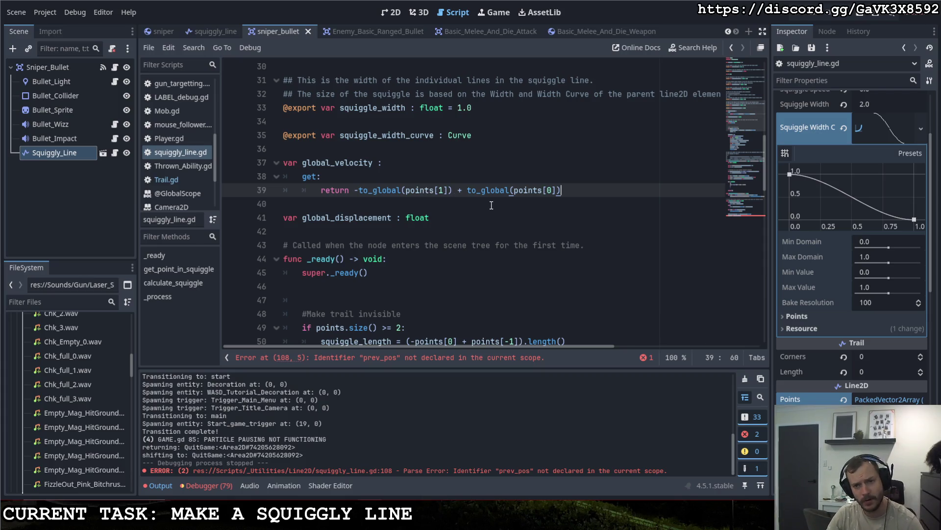
Try a trail Length of 50 and Corners of 10 on Squiggly_Line
{"action": "scroll", "coordinate": [795, 343], "scroll_direction": "down", "scroll_amount": 2}
{"action": "left_click", "coordinate": [795, 348]}
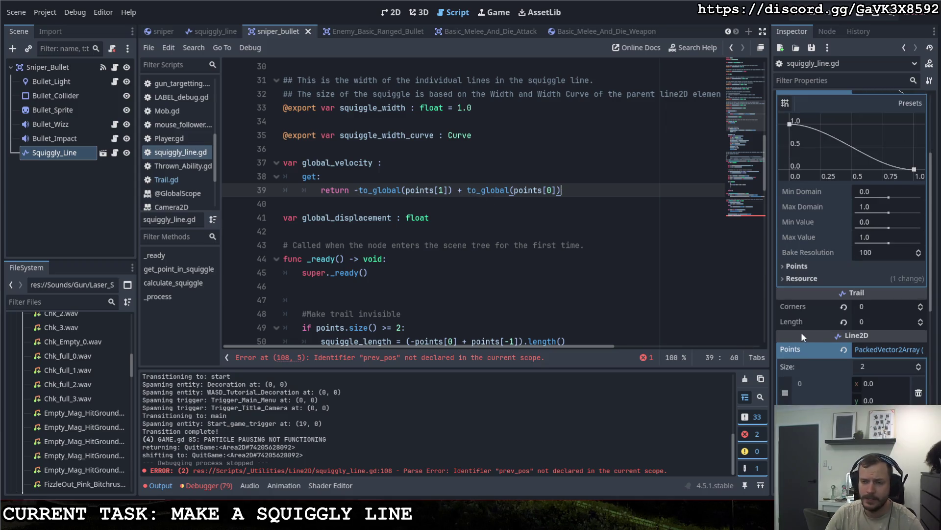
{"action": "left_click", "coordinate": [870, 322]}
{"action": "type", "text": "50"}
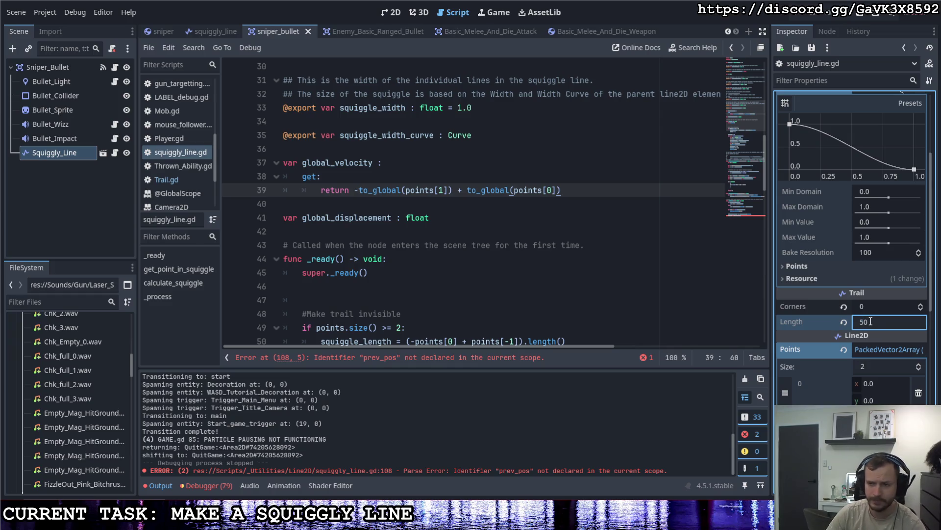
{"action": "left_click", "coordinate": [878, 309]}
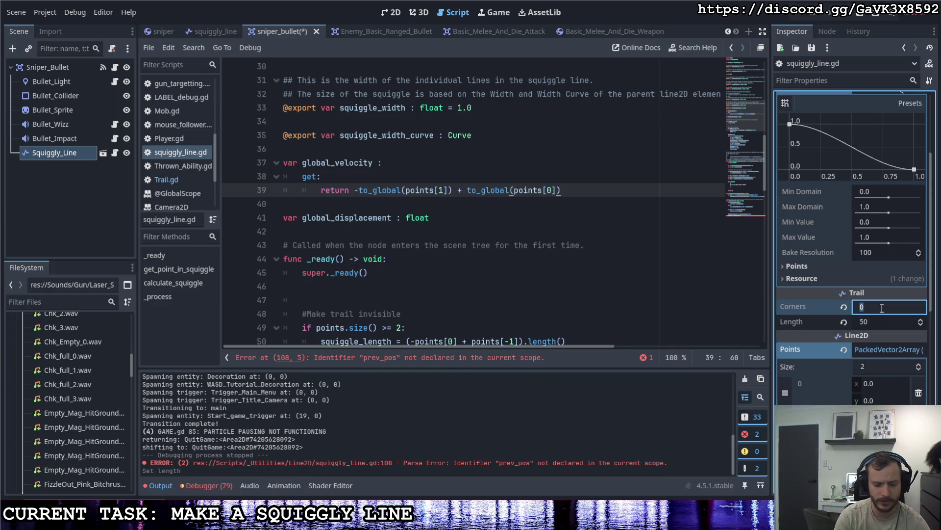
{"action": "type", "text": "20"}
{"action": "key", "text": "BackSpace"}
{"action": "key", "text": "BackSpace"}
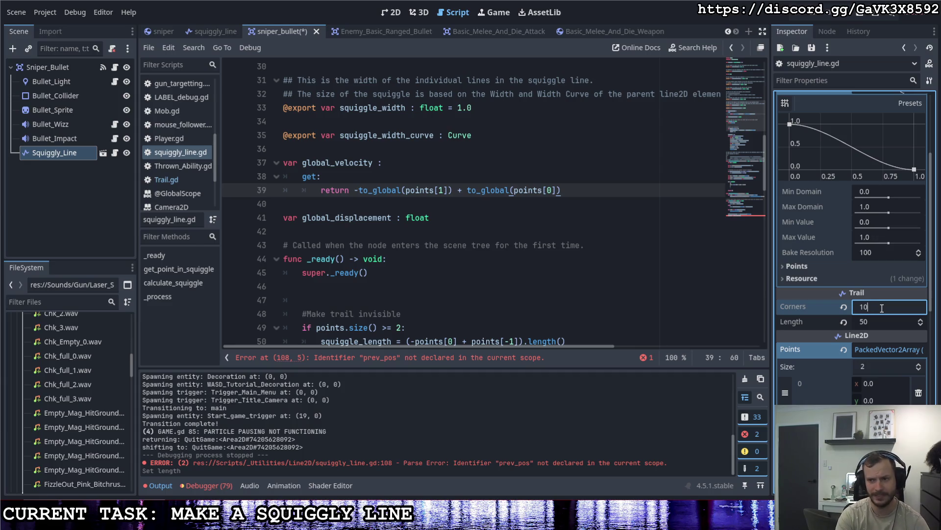
{"action": "type", "text": "5"}
{"action": "key", "text": "BackSpace"}
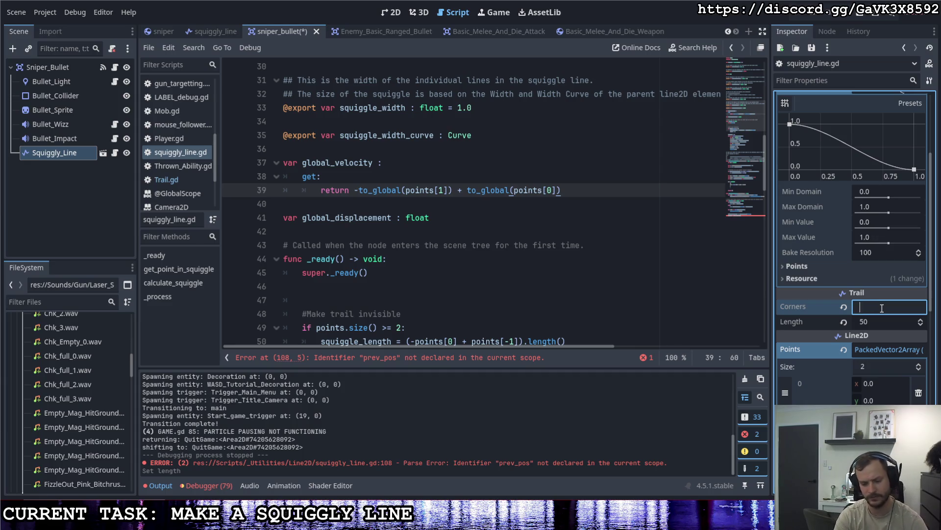
{"action": "type", "text": "10"}
Set trail Corners to 6 and Length to 100, then save the sniper_bullet scene
{"action": "left_click", "coordinate": [881, 319]}
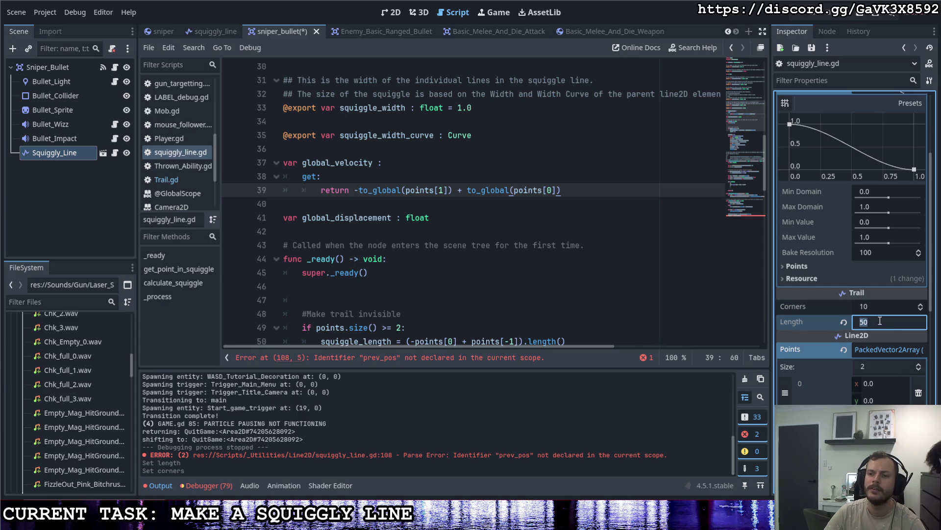
{"action": "left_click", "coordinate": [878, 307]}
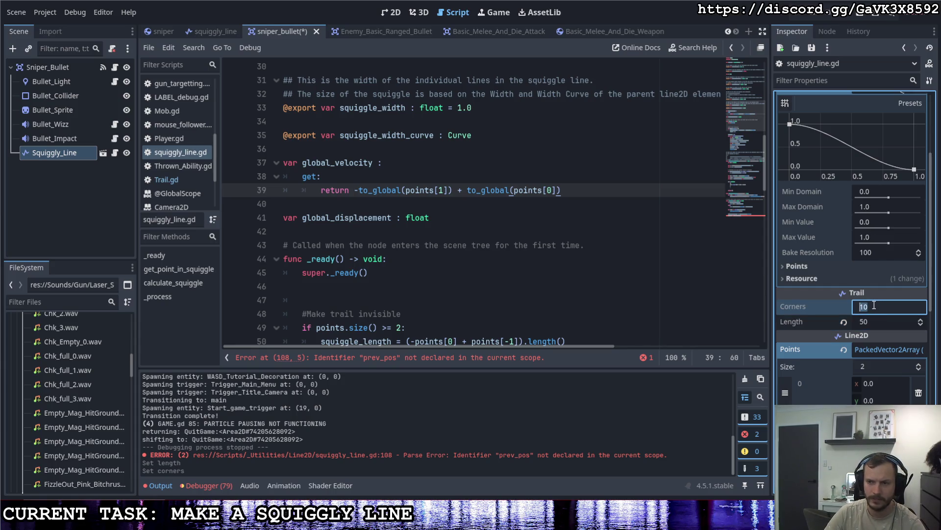
{"action": "type", "text": "6"}
{"action": "left_click", "coordinate": [876, 319]}
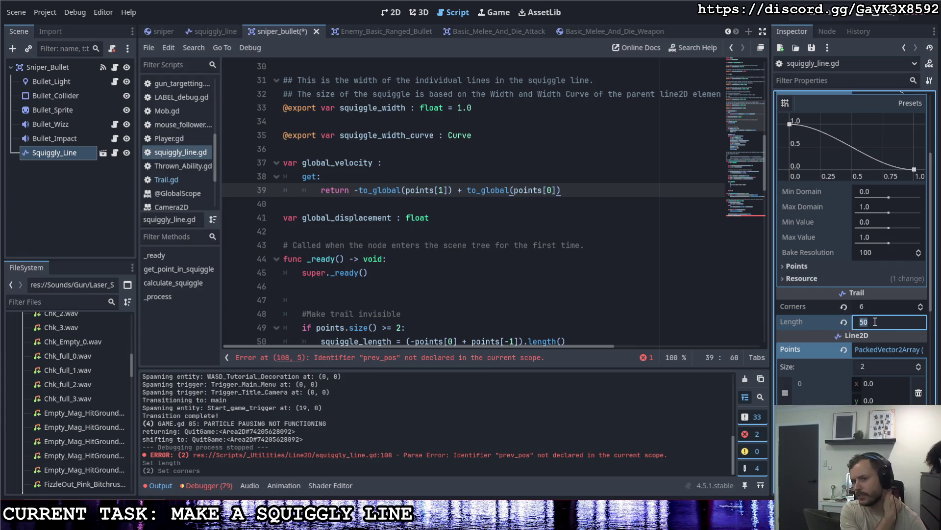
{"action": "type", "text": "100"}
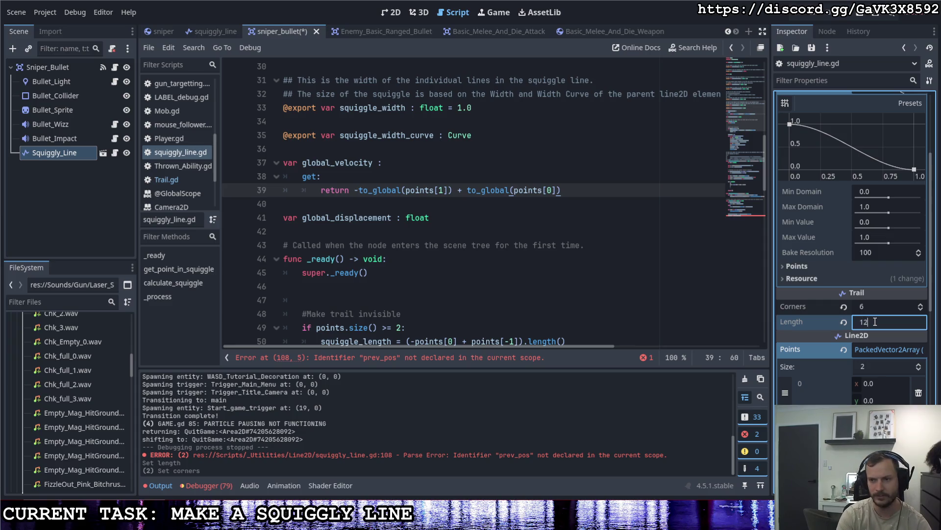
{"action": "key", "text": "Return"}
{"action": "key", "text": "ctrl+s"}
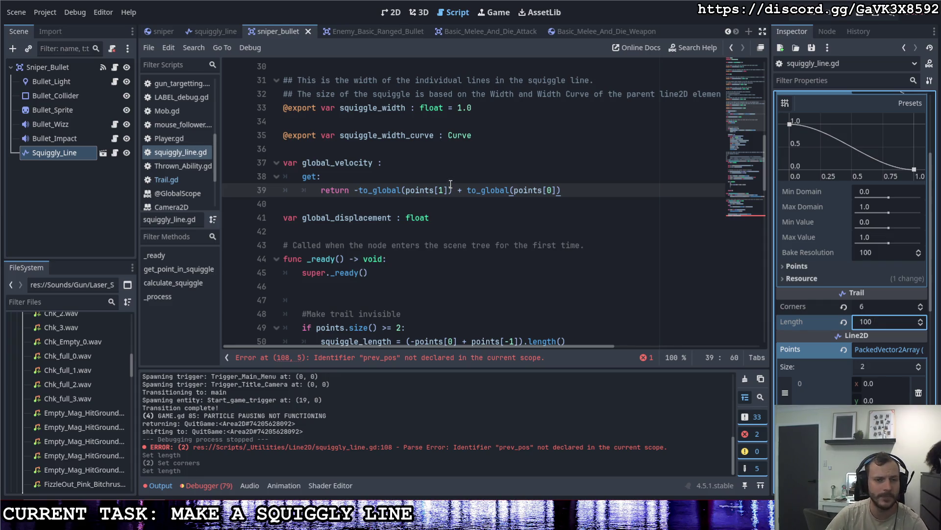
{"action": "left_click", "coordinate": [72, 154]}
{"action": "scroll", "coordinate": [406, 227], "scroll_direction": "down", "scroll_amount": 3}
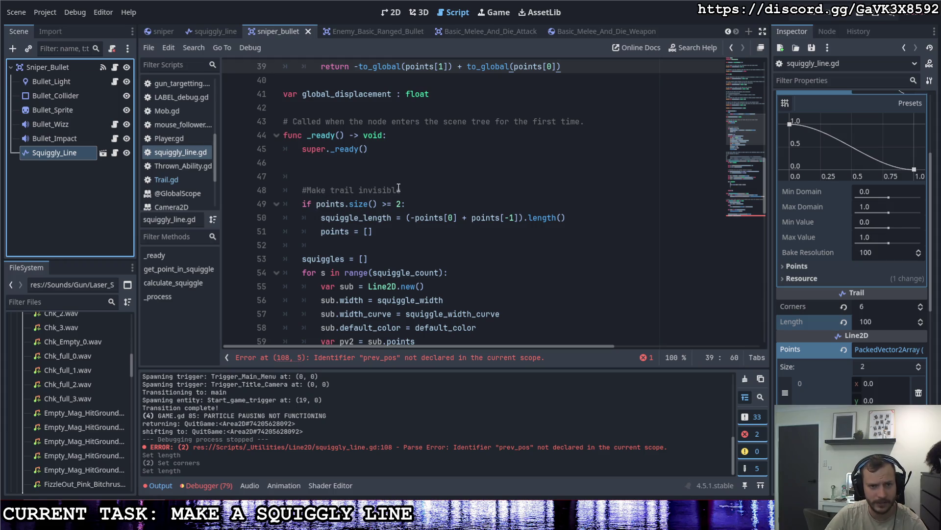
{"action": "mouse_move", "coordinate": [373, 231]}
{"action": "left_mouse_down"}
{"action": "mouse_move", "coordinate": [325, 231]}
{"action": "mouse_move", "coordinate": [304, 204]}
{"action": "left_mouse_up"}
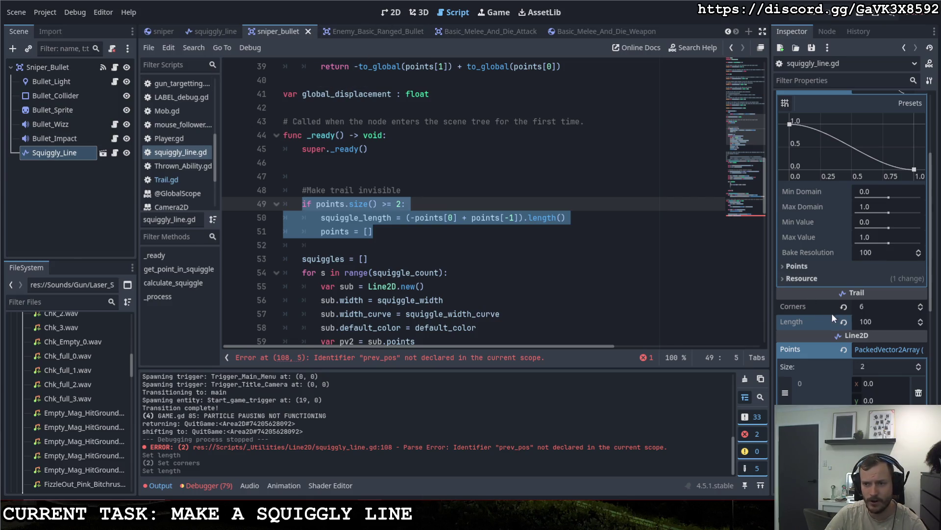
{"action": "scroll", "coordinate": [811, 288], "scroll_direction": "down", "scroll_amount": 5}
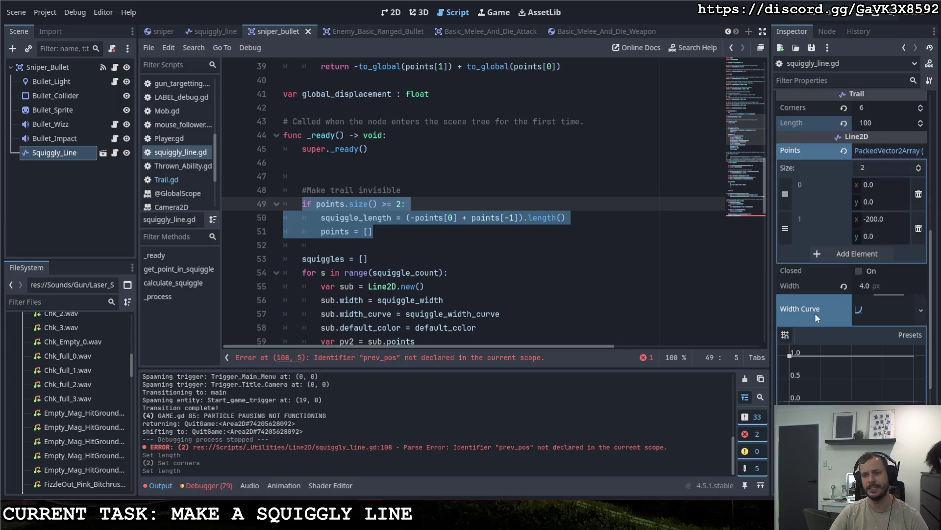
{"action": "scroll", "coordinate": [812, 308], "scroll_direction": "down", "scroll_amount": 4}
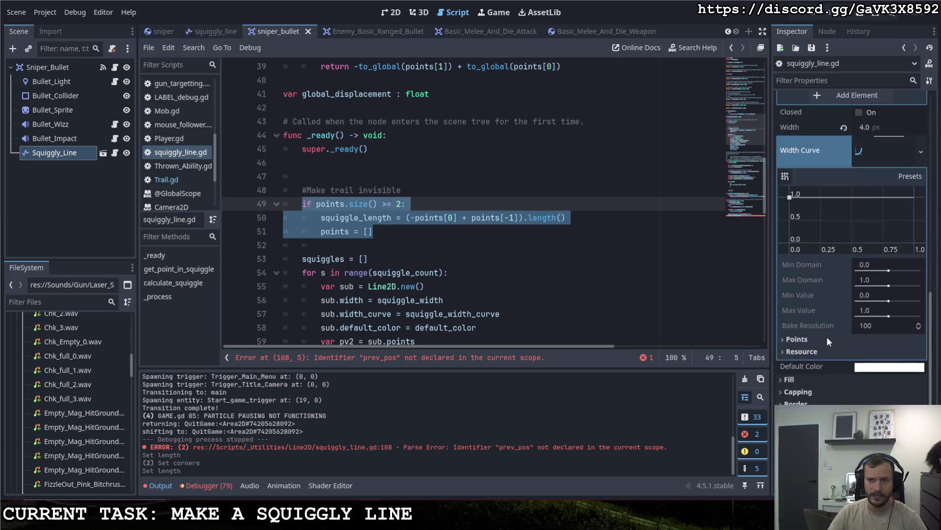
{"action": "scroll", "coordinate": [827, 336], "scroll_direction": "up", "scroll_amount": 4}
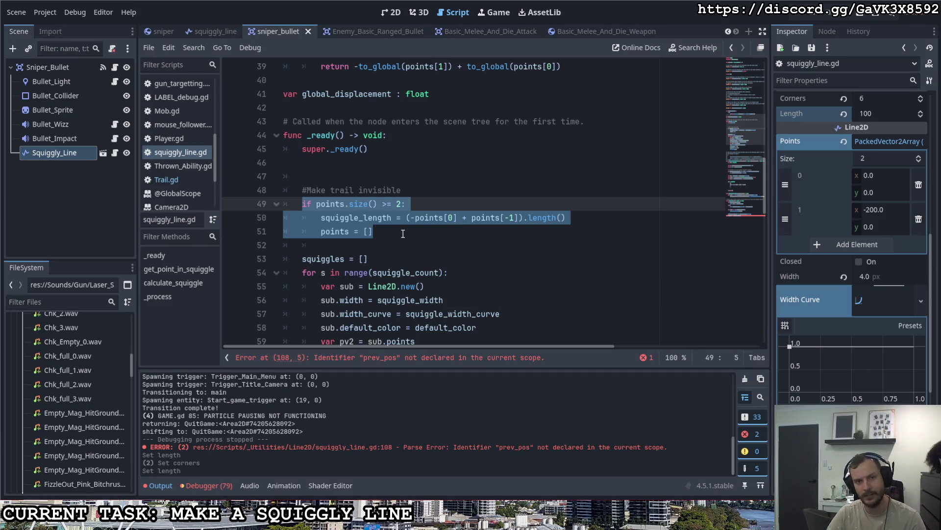
{"action": "type", "text": "width = 0"}
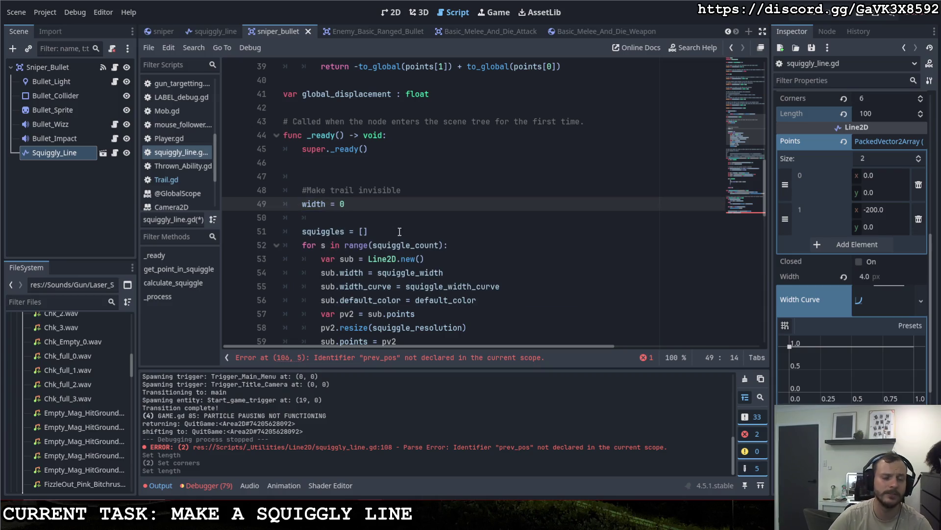
Move the '#Make trail invisible' and 'width = 0' lines to just after add_child(sub)
{"action": "left_click_drag", "start_coordinate": [365, 206], "coordinate": [283, 190]}
{"action": "key", "text": "ctrl+c"}
{"action": "key", "text": "BackSpace"}
{"action": "key", "text": "BackSpace"}
{"action": "key", "text": "BackSpace"}
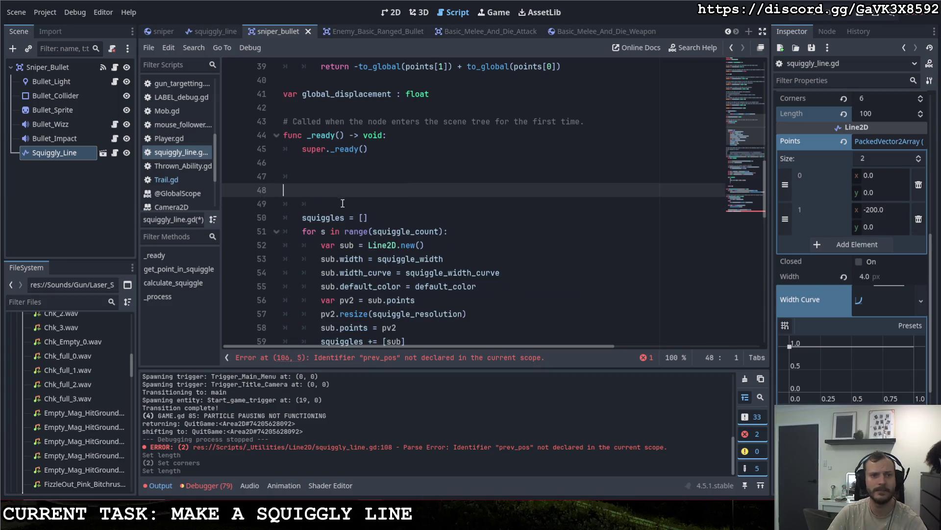
{"action": "scroll", "coordinate": [360, 209], "scroll_direction": "down", "scroll_amount": 4}
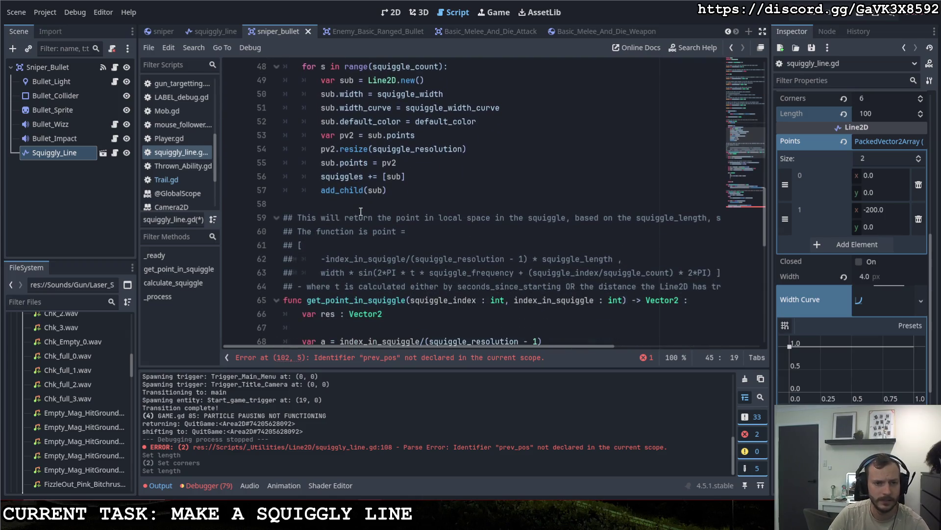
{"action": "scroll", "coordinate": [372, 202], "scroll_direction": "up", "scroll_amount": 4}
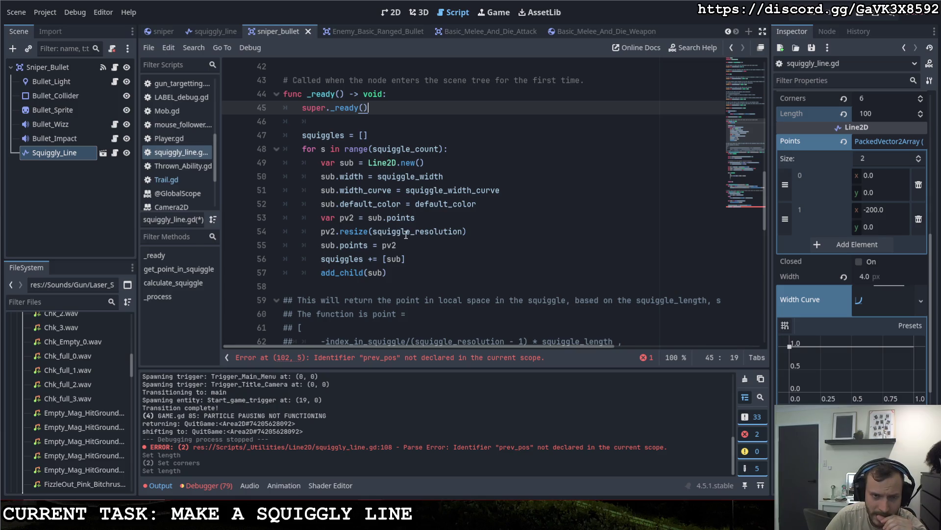
{"action": "scroll", "coordinate": [411, 238], "scroll_direction": "down", "scroll_amount": 5}
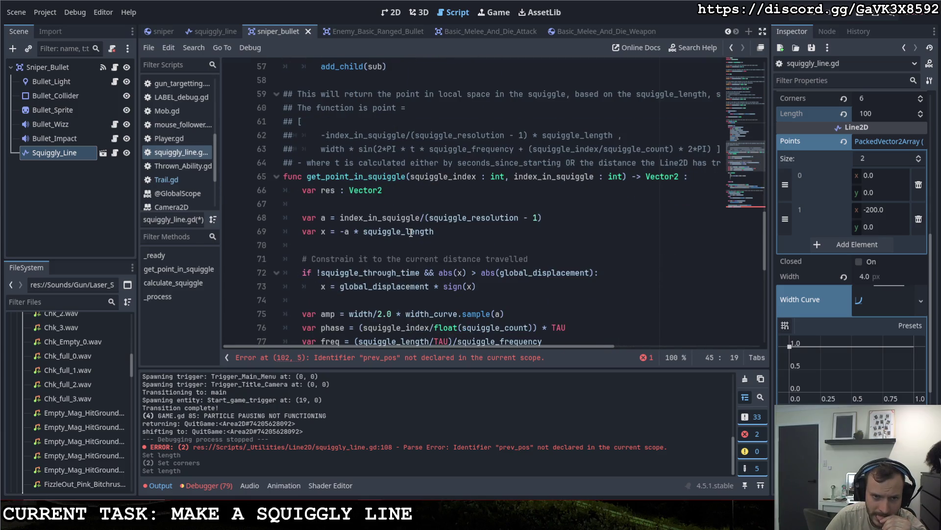
{"action": "scroll", "coordinate": [411, 233], "scroll_direction": "up", "scroll_amount": 5}
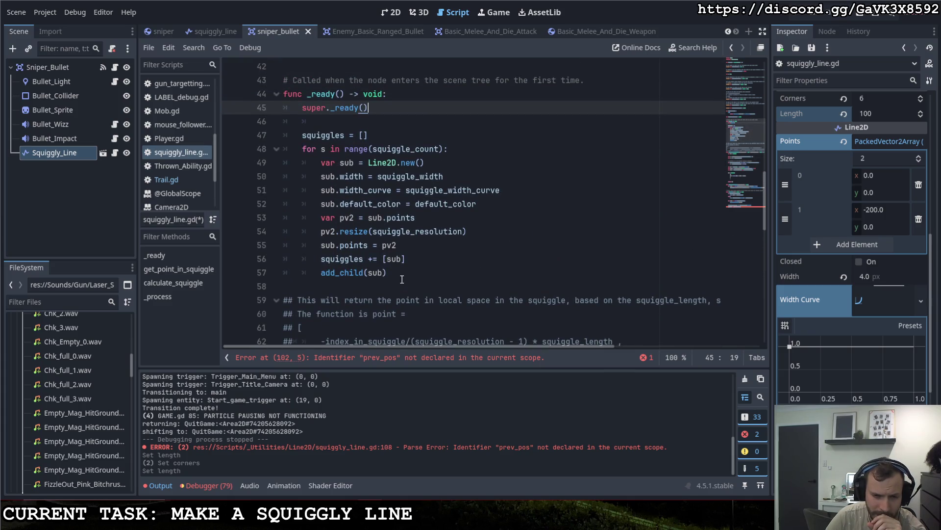
{"action": "left_click", "coordinate": [412, 273]}
{"action": "key", "text": "Return"}
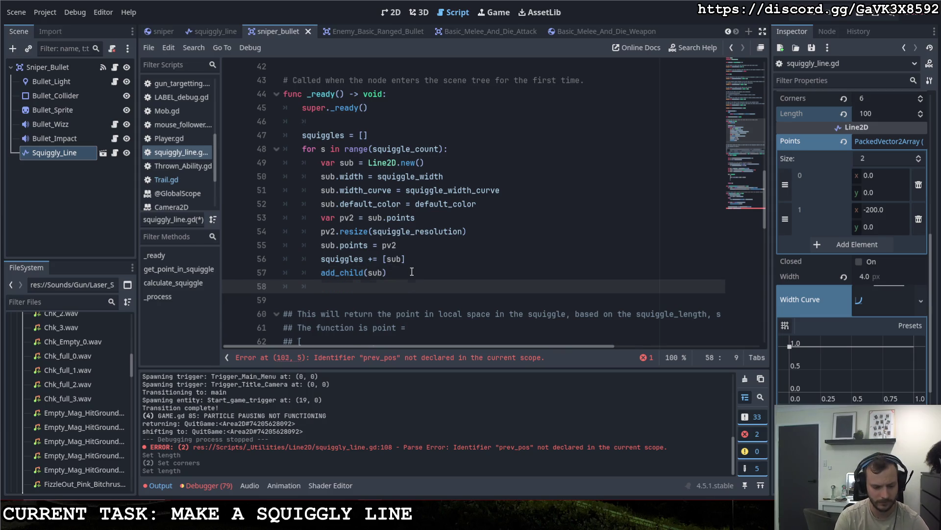
{"action": "key", "text": "ctrl+v"}
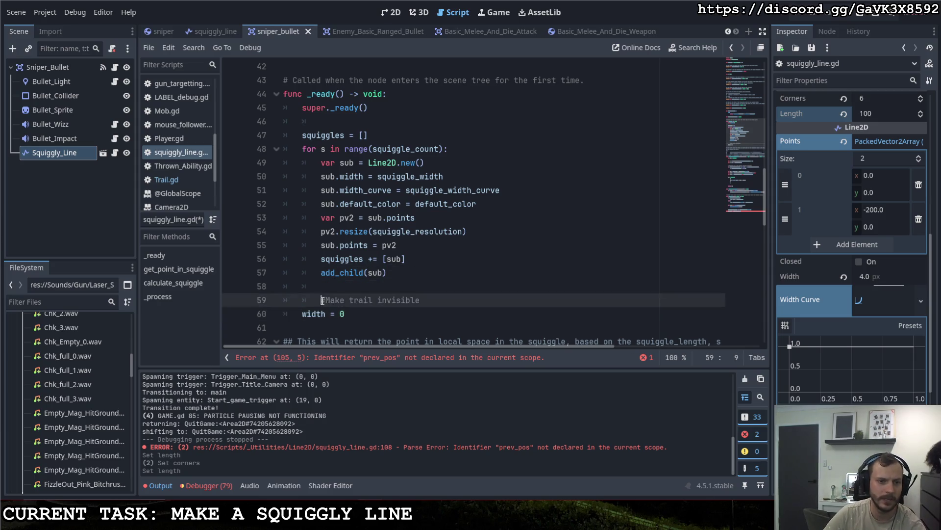
{"action": "key", "text": "BackSpace"}
Replace 'width = 0' with 'default_color = Color.TRANSPARENT' and save the script
{"action": "left_click_drag", "start_coordinate": [353, 314], "coordinate": [302, 314]}
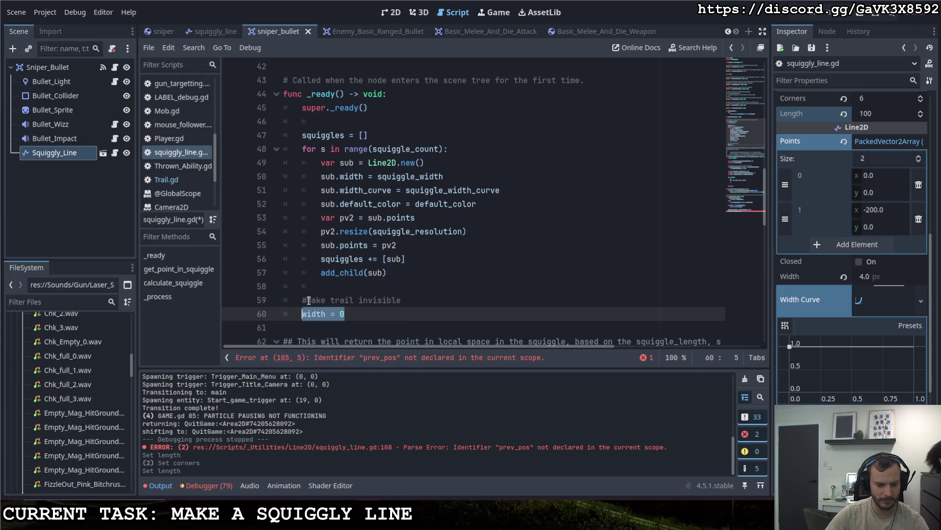
{"action": "type", "text": "default"}
{"action": "key", "text": "Return"}
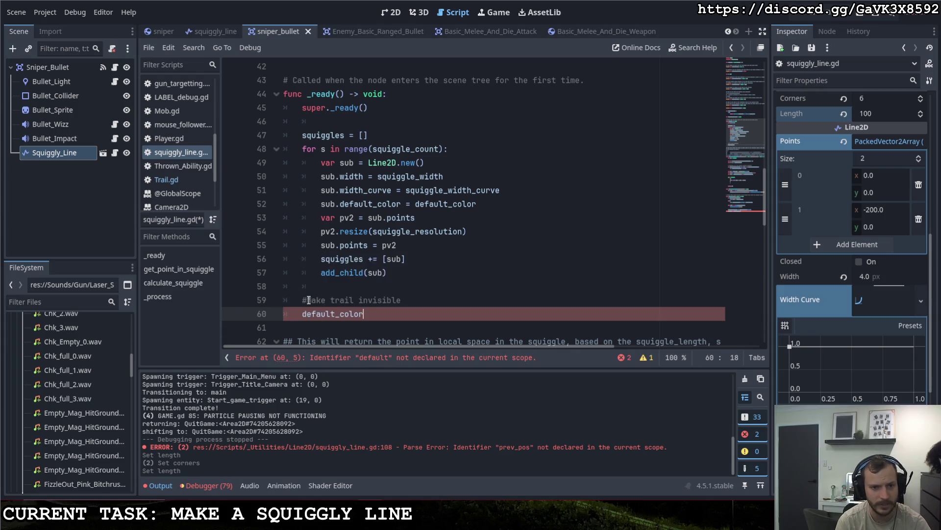
{"action": "type", "text": "= "}
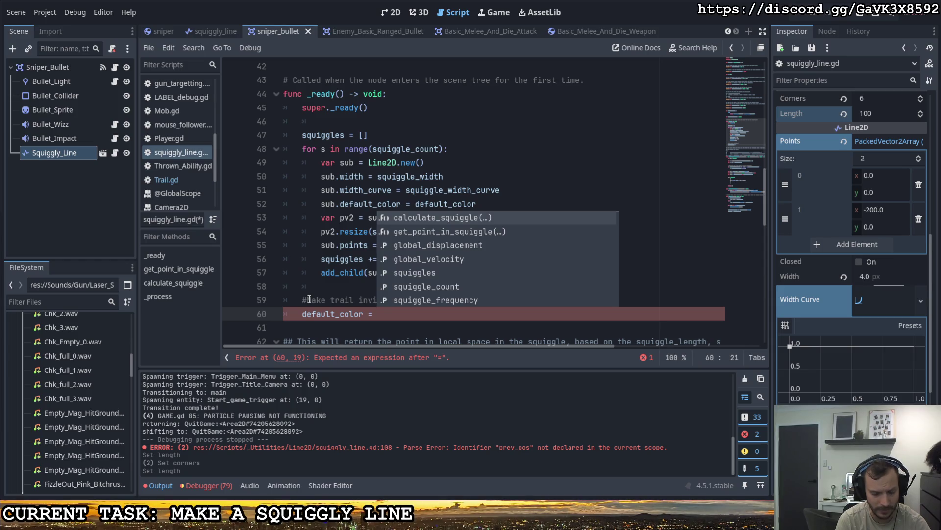
{"action": "type", "text": "color"}
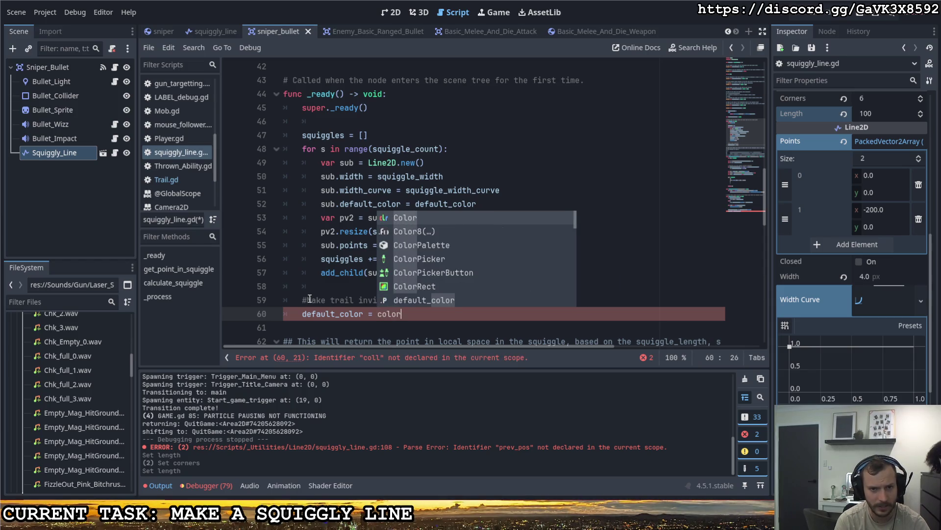
{"action": "key", "text": "Escape"}
{"action": "key", "text": "BackSpace"}
{"action": "key", "text": "BackSpace"}
{"action": "key", "text": "BackSpace"}
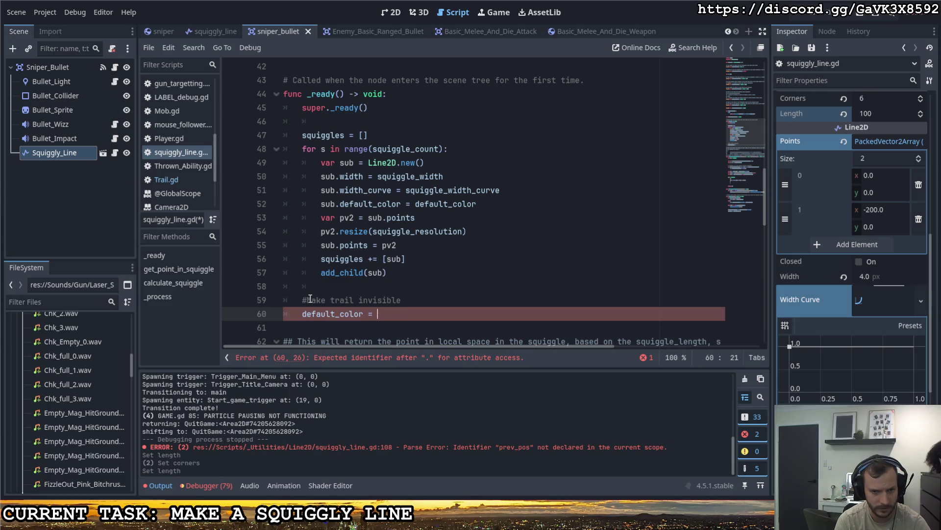
{"action": "type", "text": "Color.trans"}
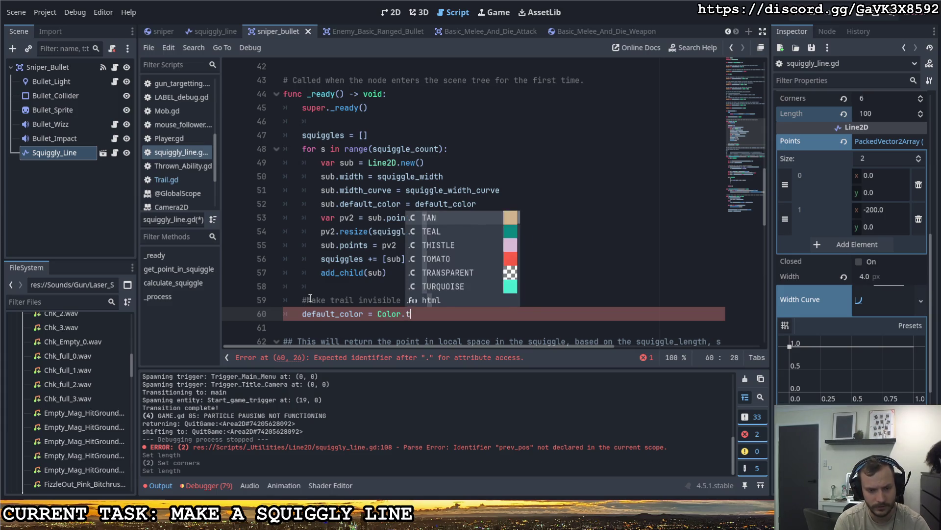
{"action": "key", "text": "Return"}
{"action": "key", "text": "ctrl+s"}
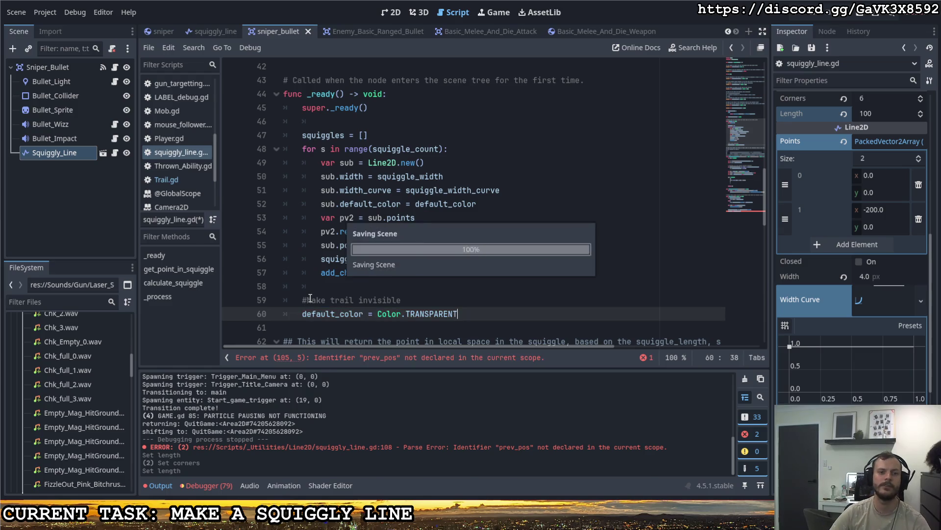
{"action": "scroll", "coordinate": [831, 275], "scroll_direction": "down", "scroll_amount": 3}
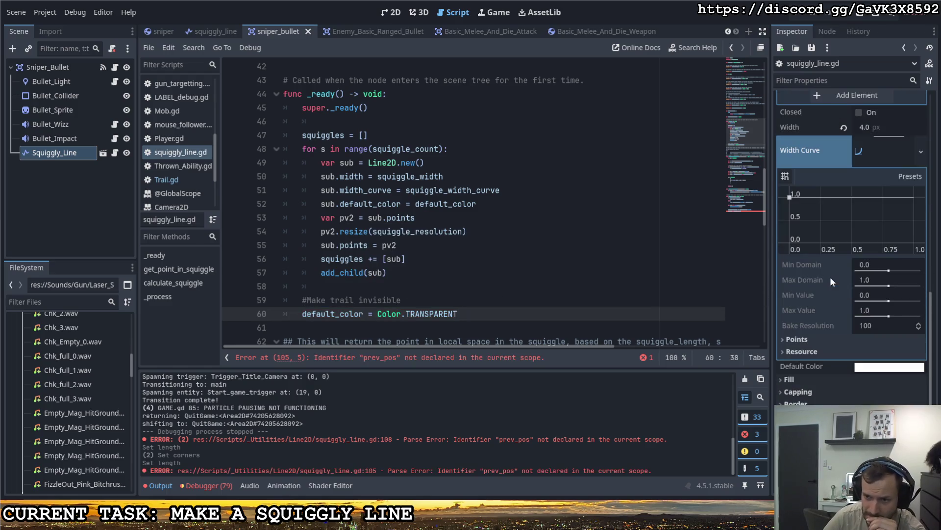
Inspect the Fill and Squiggle Width Curve properties without changing them
{"action": "left_click", "coordinate": [789, 380]}
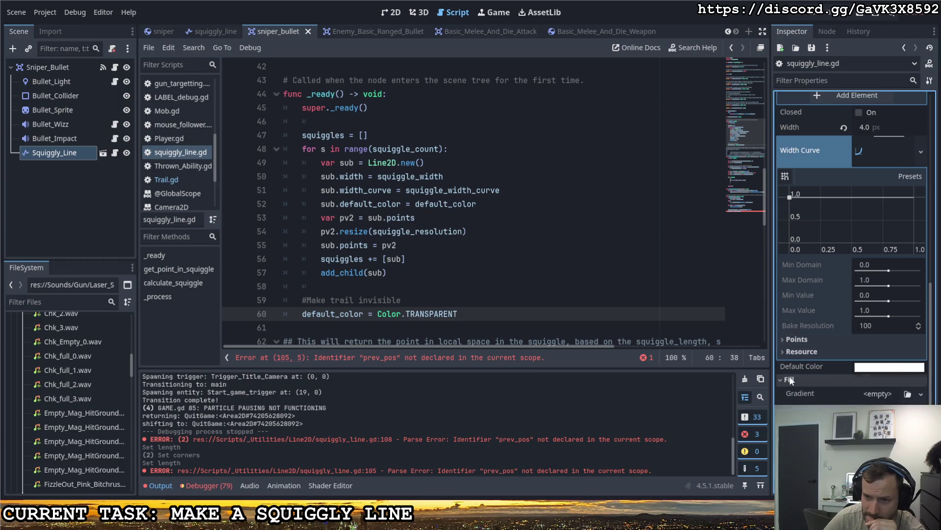
{"action": "left_click", "coordinate": [792, 379]}
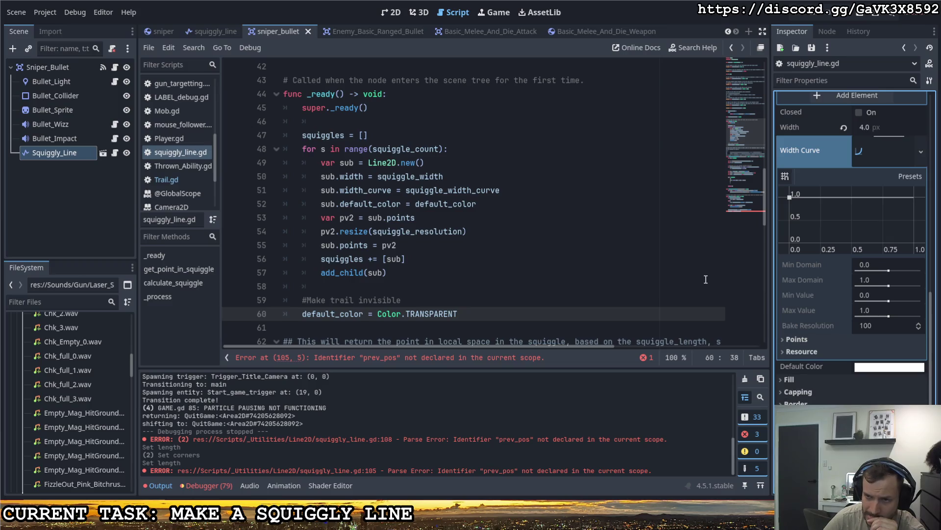
{"action": "scroll", "coordinate": [834, 298], "scroll_direction": "up", "scroll_amount": 3}
{"action": "scroll", "coordinate": [830, 295], "scroll_direction": "up", "scroll_amount": 5}
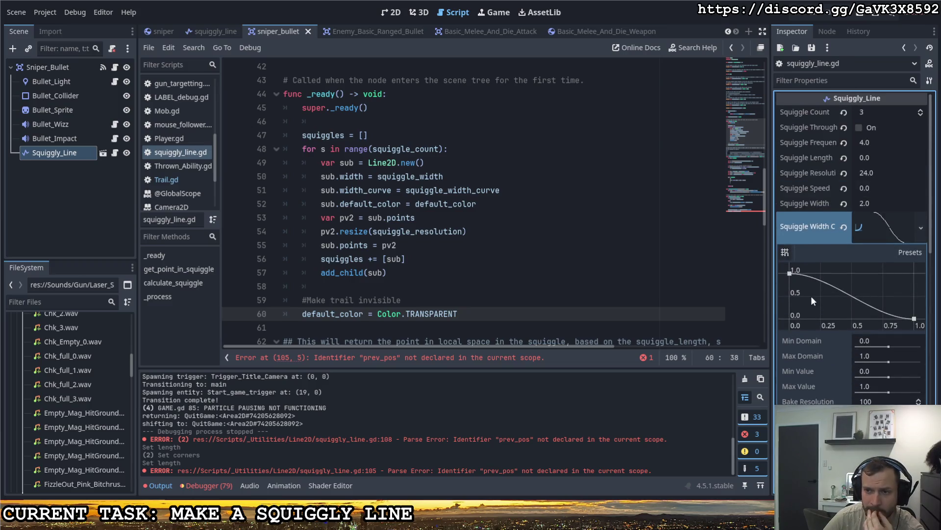
{"action": "left_click", "coordinate": [920, 228]}
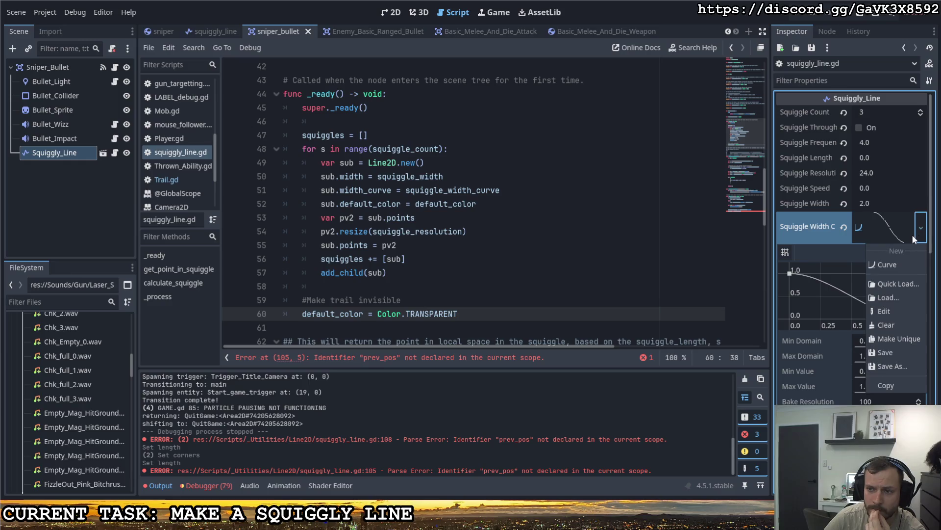
{"action": "key", "text": "Escape"}
{"action": "left_click", "coordinate": [884, 228]}
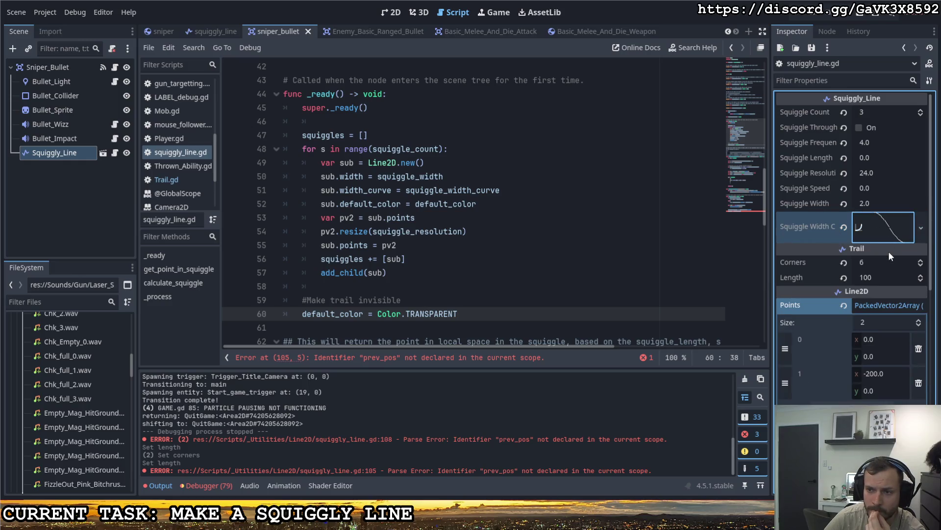
Restore the second point's x to -50 and save the sniper_bullet scene
{"action": "key", "text": "ctrl+z"}
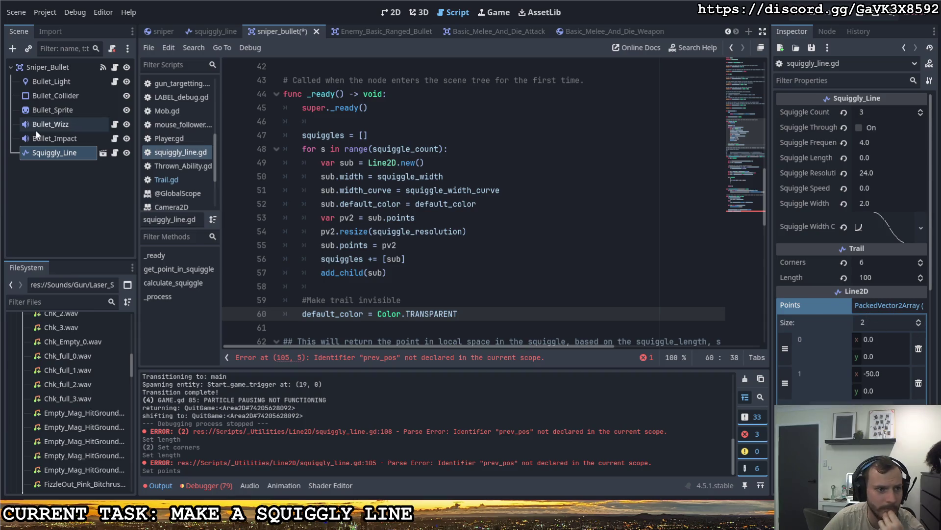
{"action": "key", "text": "ctrl+s"}
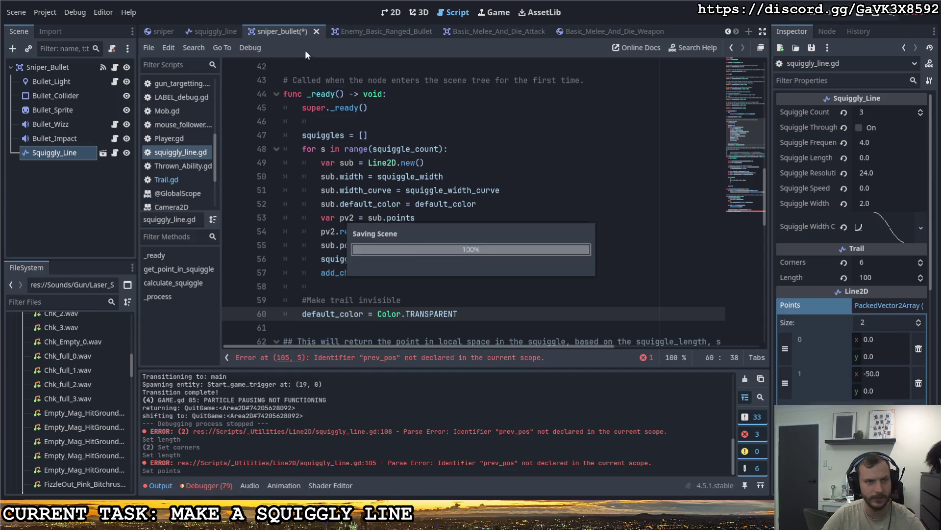
{"action": "left_click", "coordinate": [209, 29]}
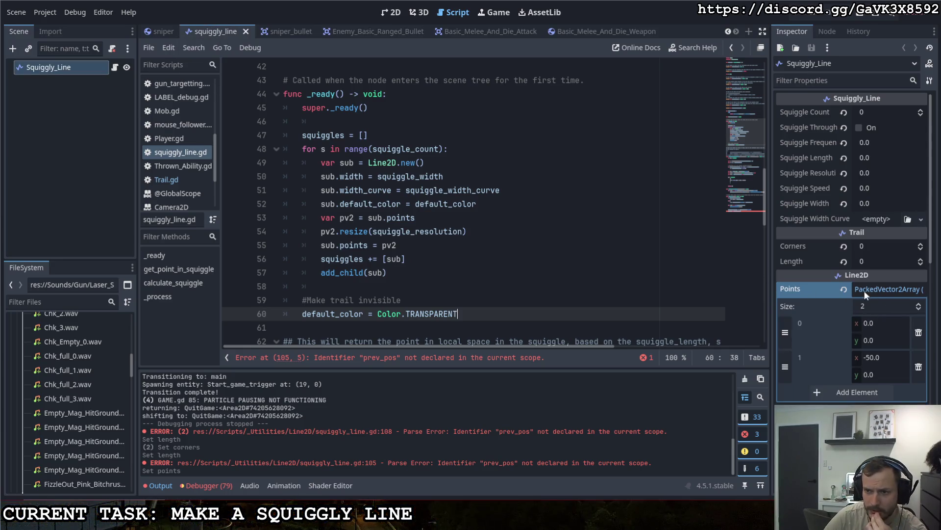
Revert the Points array to empty and save the squiggly_line scene
{"action": "left_click", "coordinate": [844, 289]}
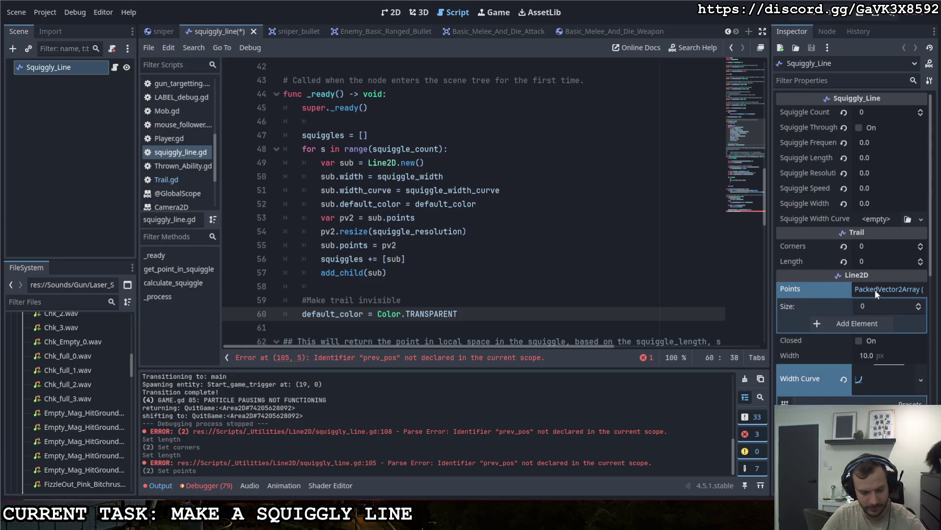
{"action": "key", "text": "ctrl+s"}
{"action": "left_click", "coordinate": [877, 290]}
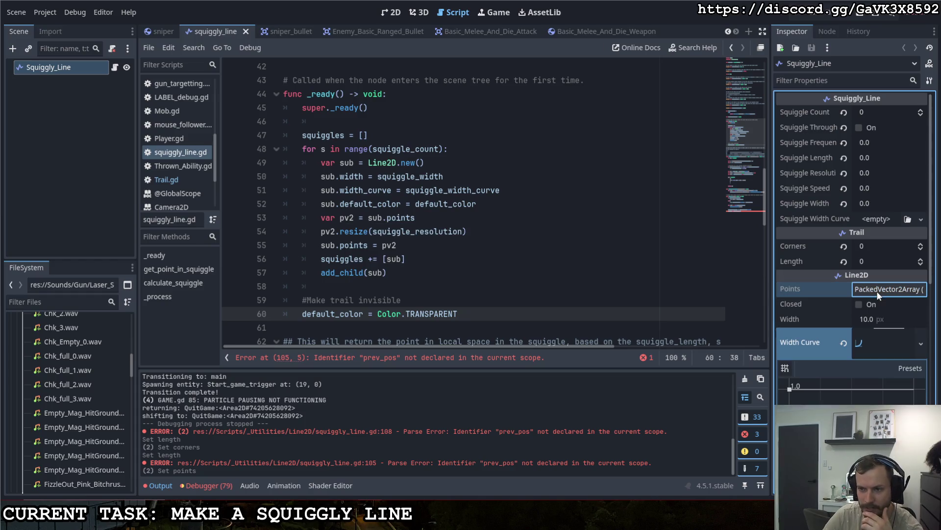
{"action": "left_click", "coordinate": [876, 353]}
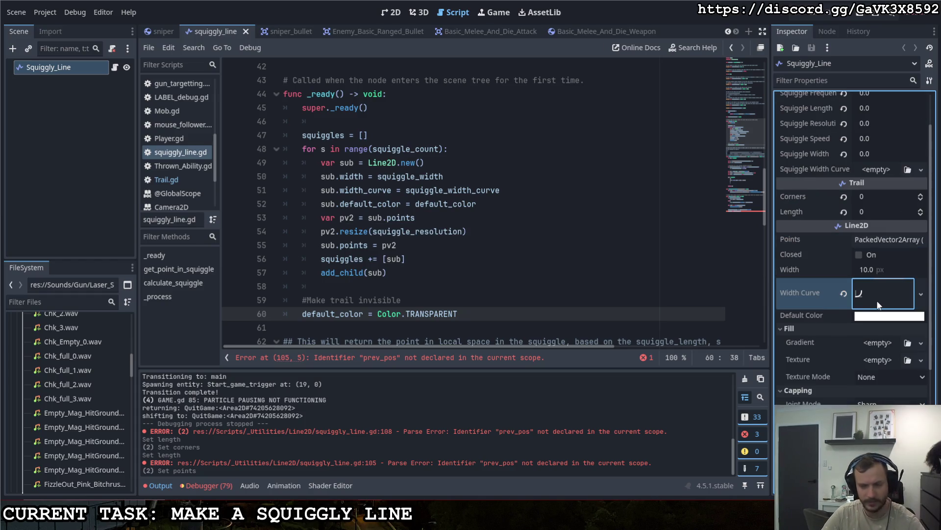
Collapse the Fill, Capping and Border sections and reset two squiggle properties to defaults
{"action": "scroll", "coordinate": [814, 318], "scroll_direction": "down", "scroll_amount": 2}
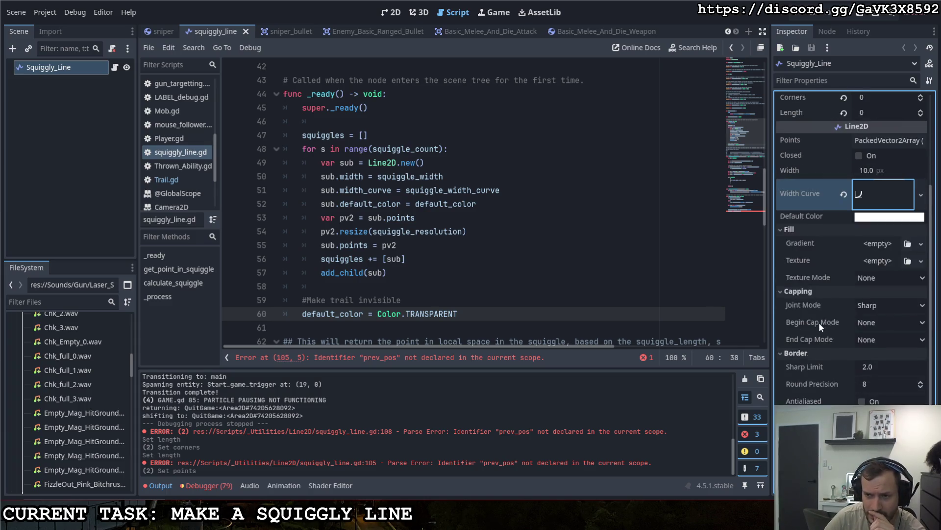
{"action": "left_click", "coordinate": [801, 280]}
{"action": "left_click", "coordinate": [801, 296]}
{"action": "left_click", "coordinate": [802, 305]}
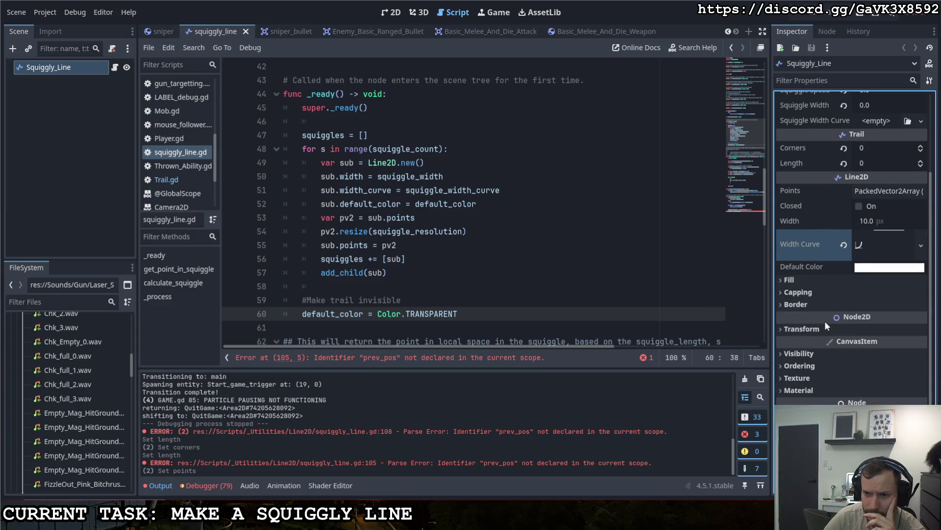
{"action": "scroll", "coordinate": [825, 321], "scroll_direction": "up", "scroll_amount": 4}
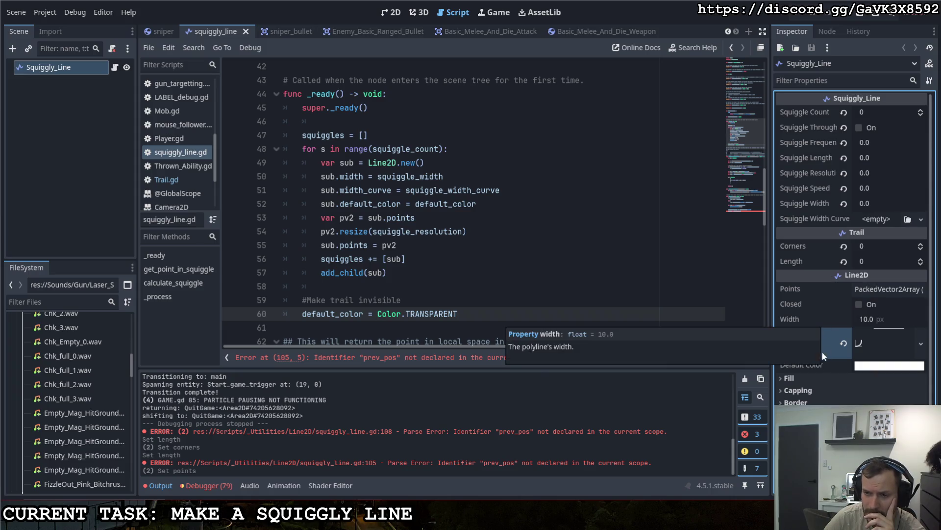
{"action": "left_click", "coordinate": [790, 402]}
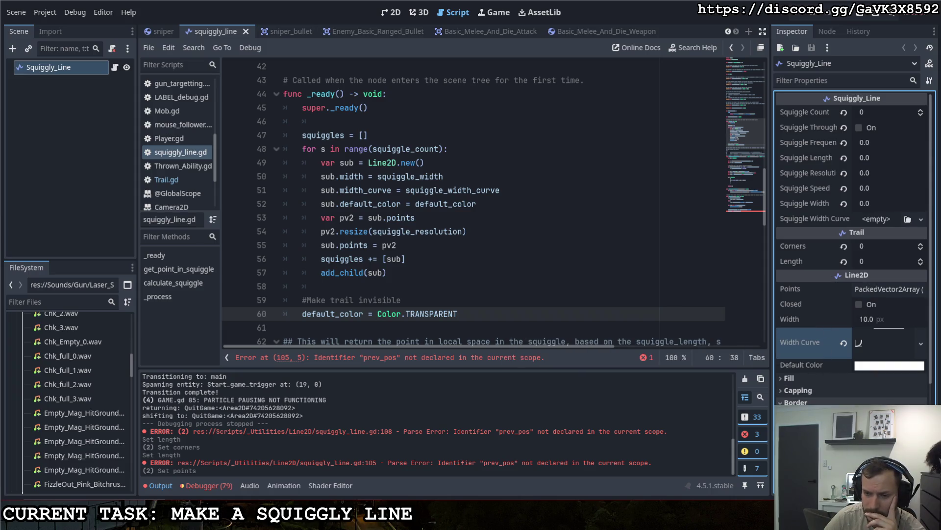
{"action": "left_click", "coordinate": [791, 402]}
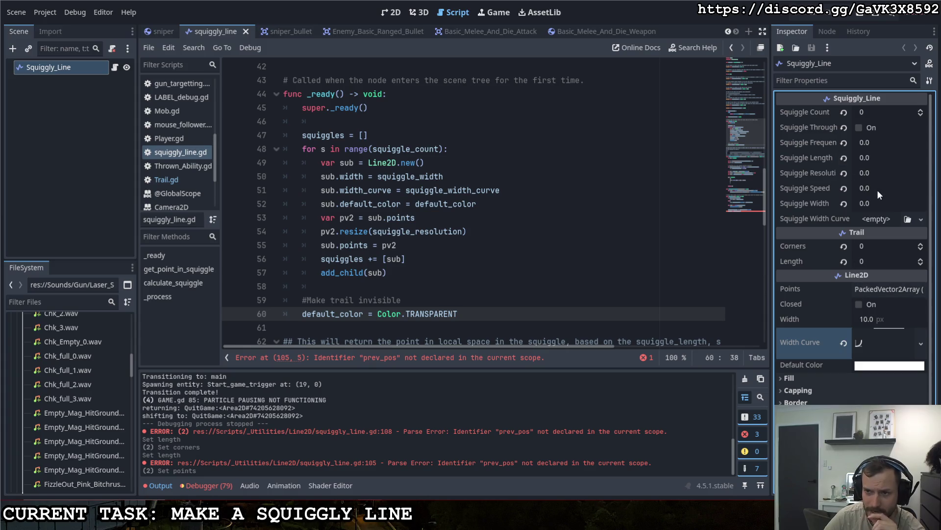
{"action": "left_click", "coordinate": [843, 203]}
{"action": "left_click", "coordinate": [844, 188]}
Reset the remaining squiggle properties to defaults, including Squiggle Count back to 1
{"action": "left_click", "coordinate": [844, 172]}
{"action": "left_click", "coordinate": [844, 157]}
{"action": "left_click", "coordinate": [844, 142]}
{"action": "left_click", "coordinate": [844, 127]}
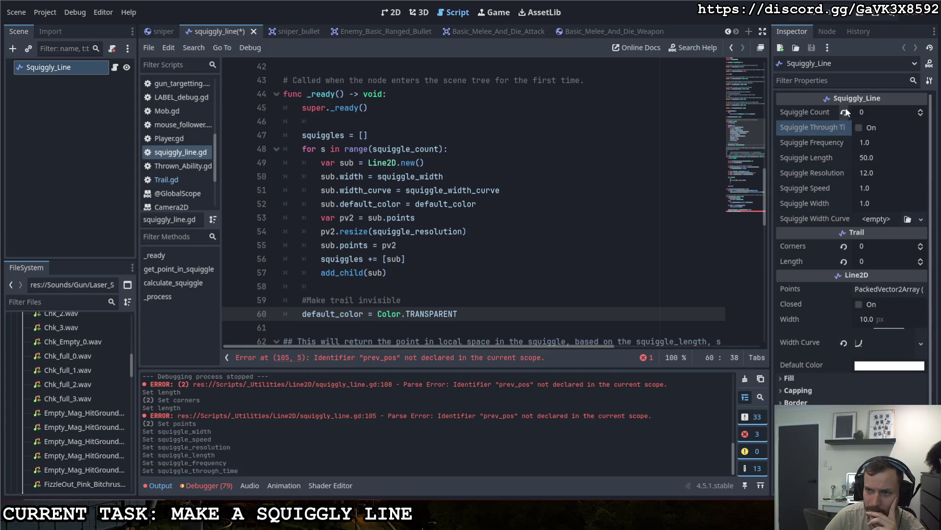
{"action": "left_click", "coordinate": [843, 112]}
Try Corners 12 and Length 50, revert them to 10 and 20, then save
{"action": "left_click", "coordinate": [872, 247]}
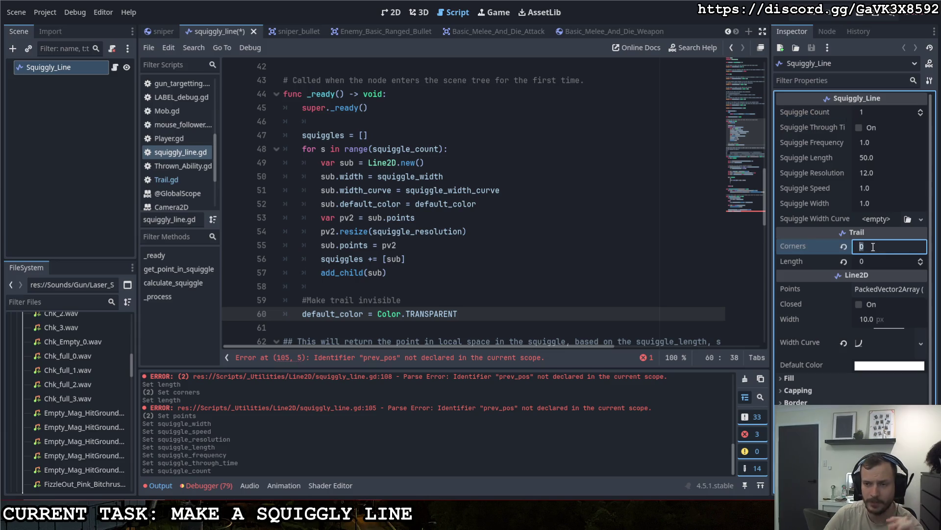
{"action": "type", "text": "12"}
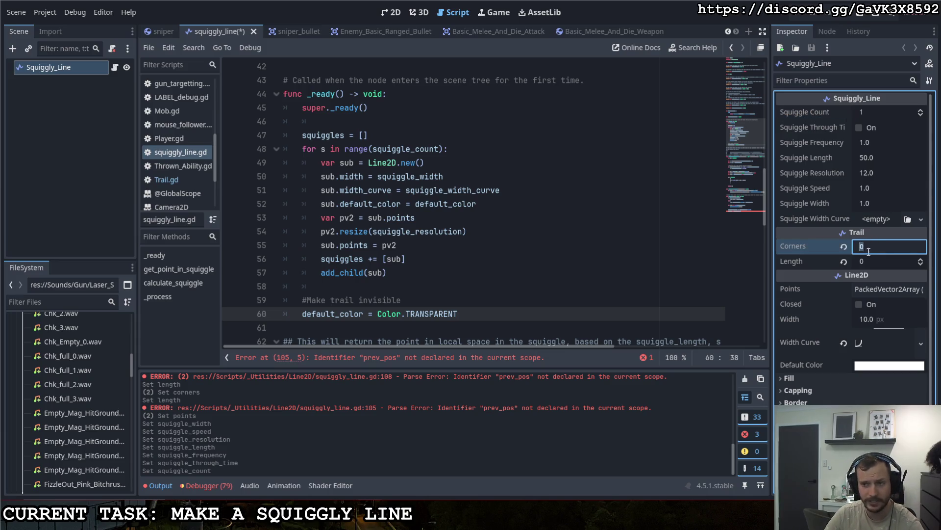
{"action": "left_click", "coordinate": [869, 259]}
{"action": "type", "text": "50"}
{"action": "key", "text": "Return"}
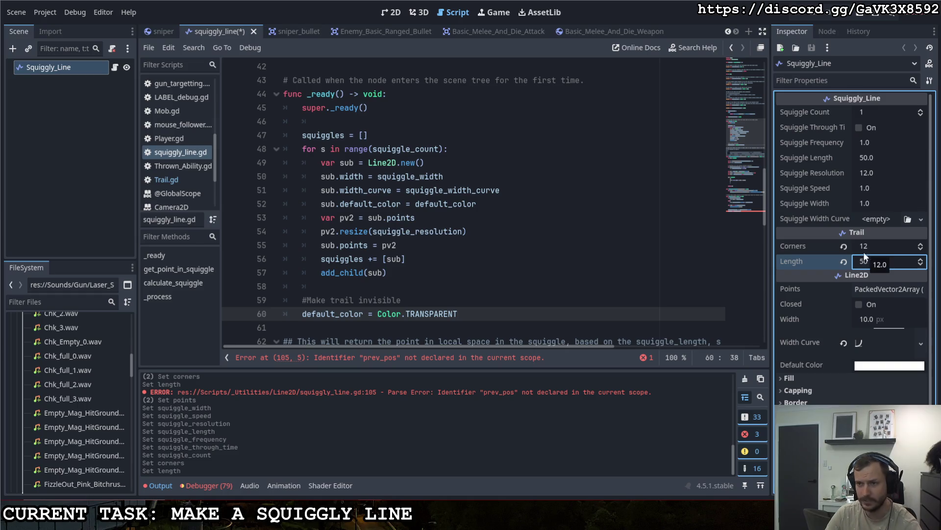
{"action": "left_click", "coordinate": [844, 261]}
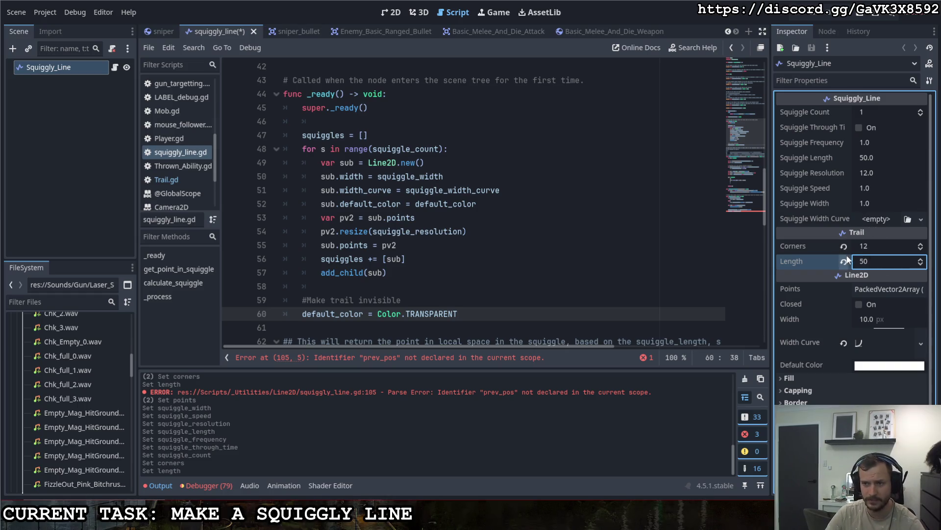
{"action": "left_click", "coordinate": [845, 247]}
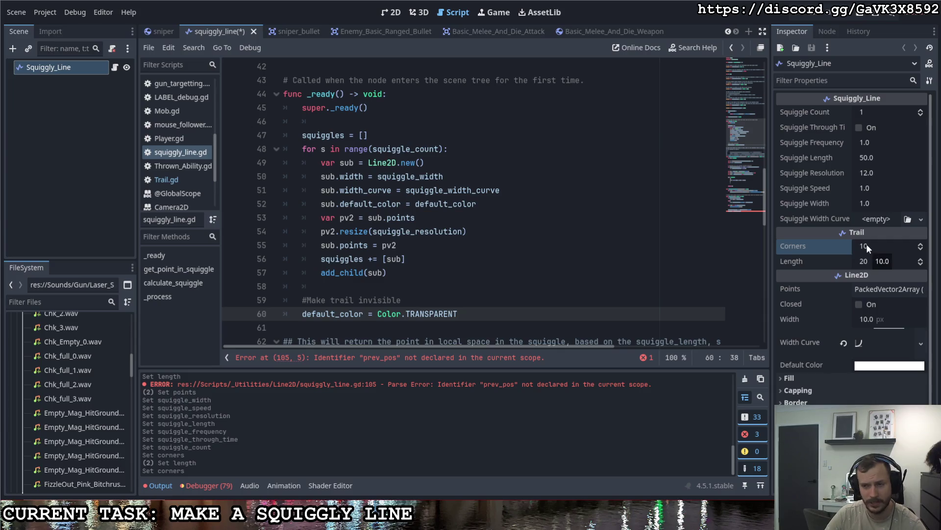
{"action": "key", "text": "ctrl+s"}
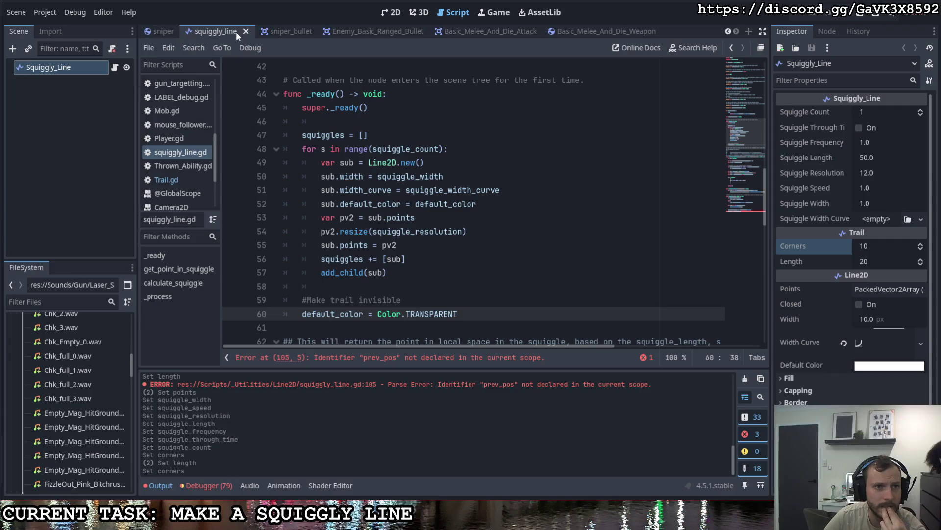
Add a '# Setup trail' comment line above super._ready()
{"action": "scroll", "coordinate": [380, 194], "scroll_direction": "down", "scroll_amount": 2}
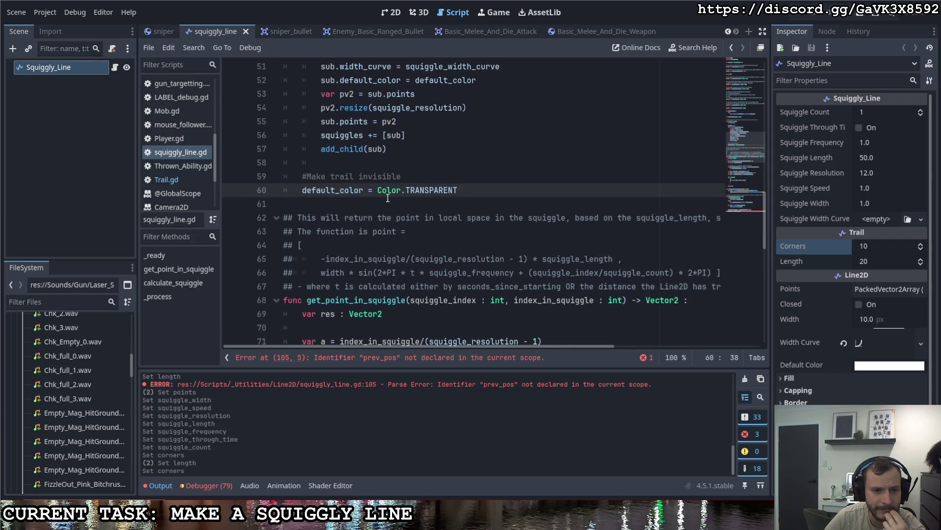
{"action": "scroll", "coordinate": [380, 194], "scroll_direction": "up", "scroll_amount": 4}
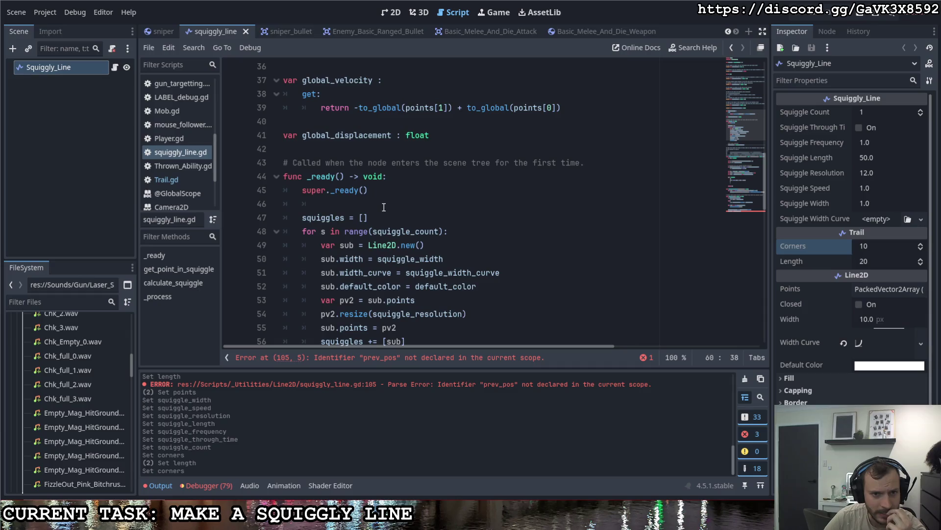
{"action": "left_click", "coordinate": [388, 205]}
{"action": "left_click", "coordinate": [395, 178]}
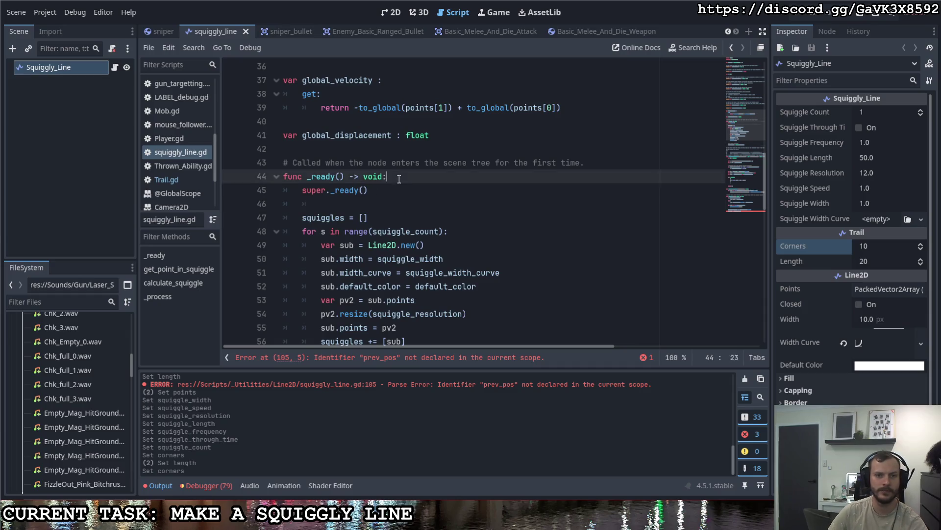
{"action": "key", "text": "Return"}
{"action": "type", "text": "# Setup t"}
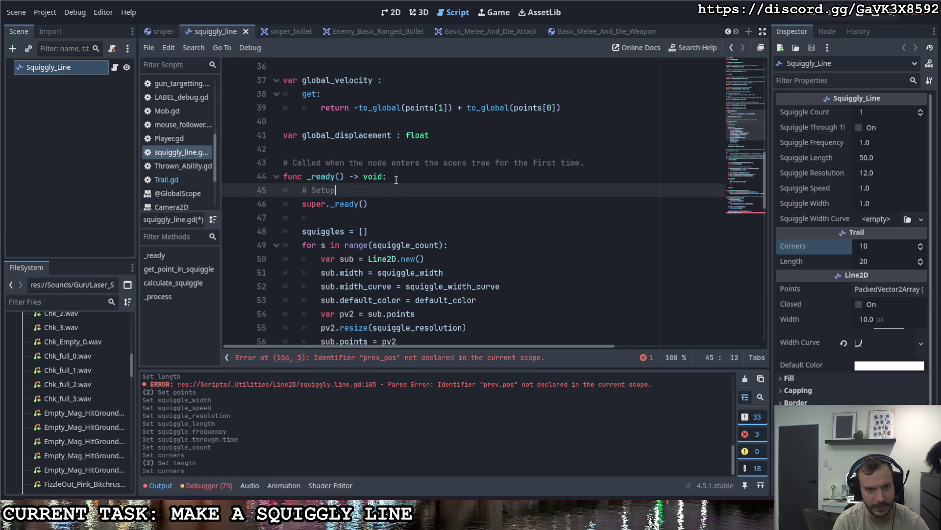
{"action": "type", "text": "rail"}
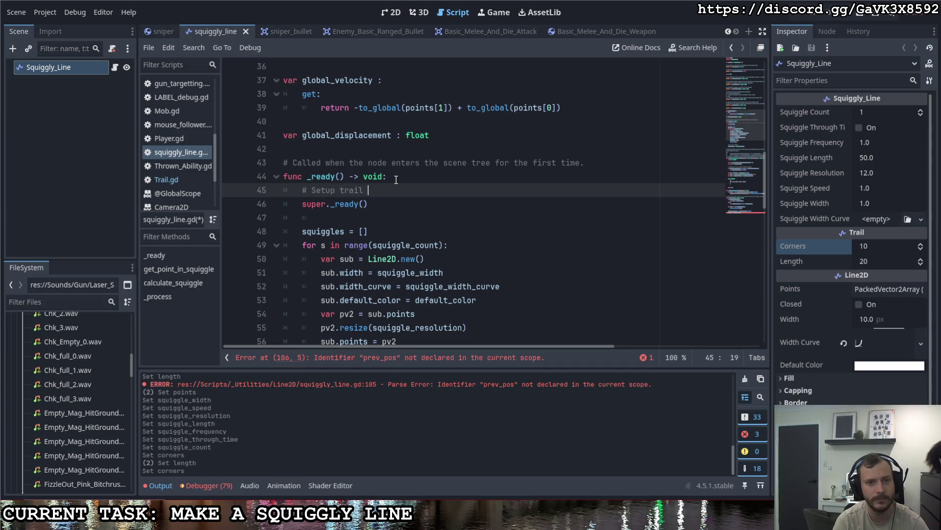
Add a '# Setup squiggles' comment line above the squiggle loop
{"action": "left_click", "coordinate": [410, 220]}
{"action": "key", "text": "Return"}
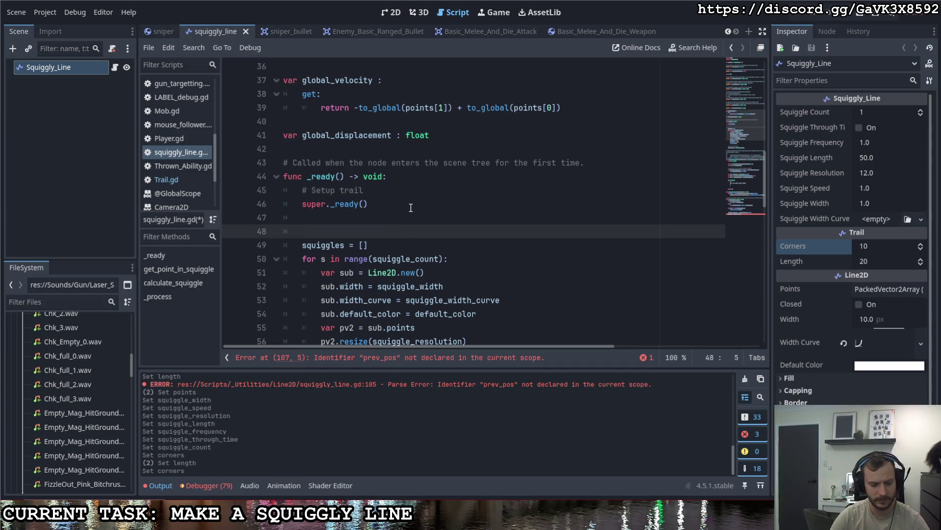
{"action": "type", "text": "@ Setup"}
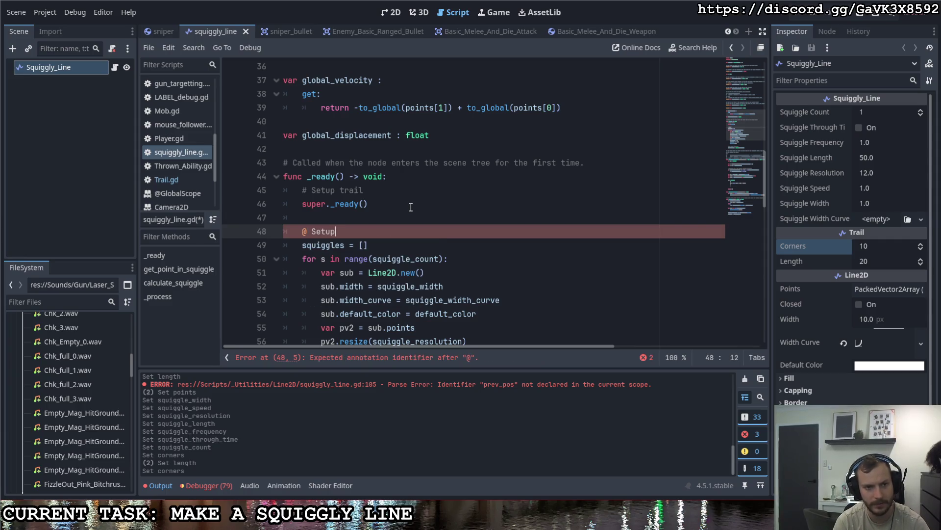
{"action": "key", "text": "BackSpace"}
{"action": "key", "text": "BackSpace"}
{"action": "key", "text": "BackSpace"}
{"action": "key", "text": "BackSpace"}
{"action": "key", "text": "BackSpace"}
{"action": "type", "text": "@setup"}
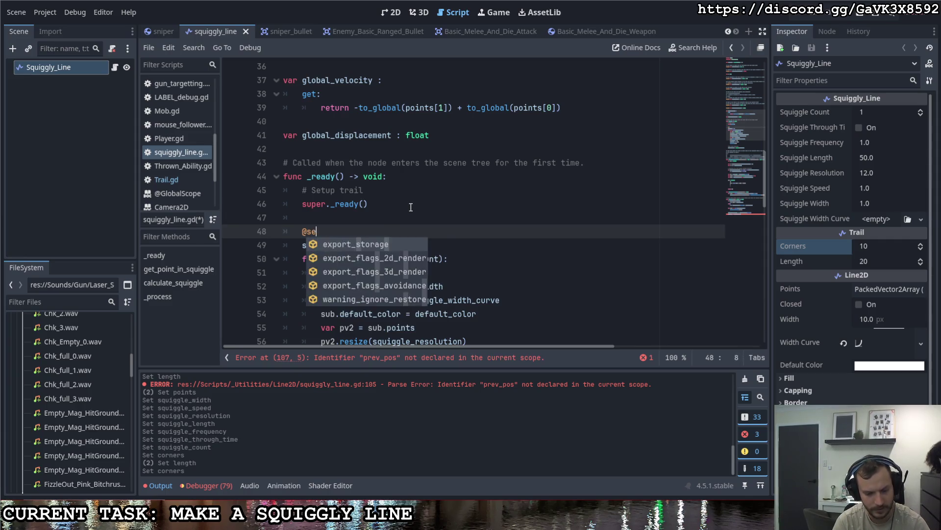
{"action": "key", "text": "BackSpace"}
{"action": "key", "text": "BackSpace"}
{"action": "key", "text": "BackSpace"}
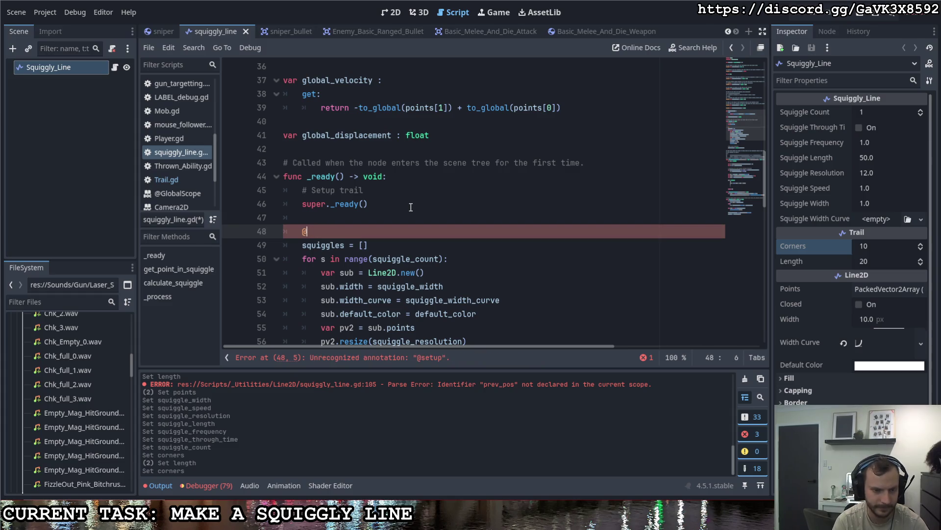
{"action": "type", "text": "# Setup"}
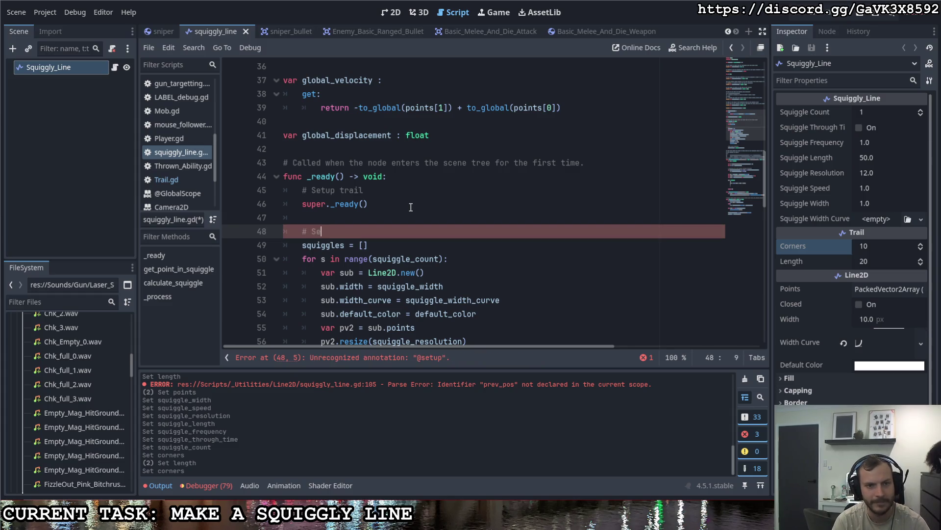
{"action": "type", "text": " squiggles"}
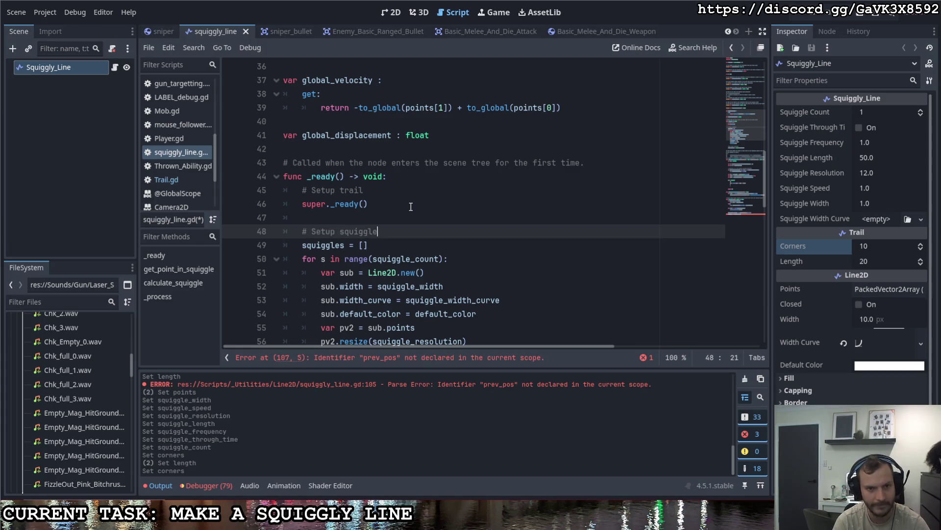
{"action": "scroll", "coordinate": [404, 203], "scroll_direction": "down", "scroll_amount": 2}
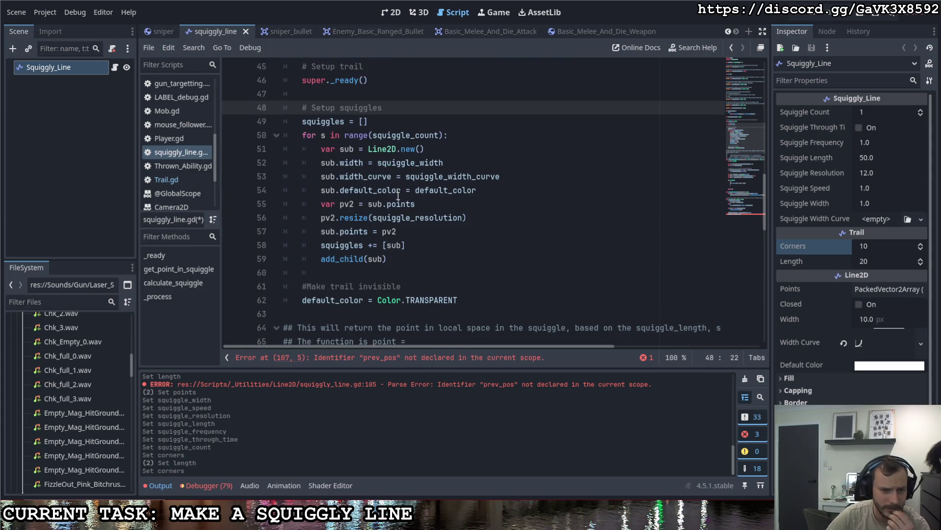
{"action": "scroll", "coordinate": [401, 203], "scroll_direction": "down", "scroll_amount": 1}
{"action": "mouse_move", "coordinate": [406, 202]}
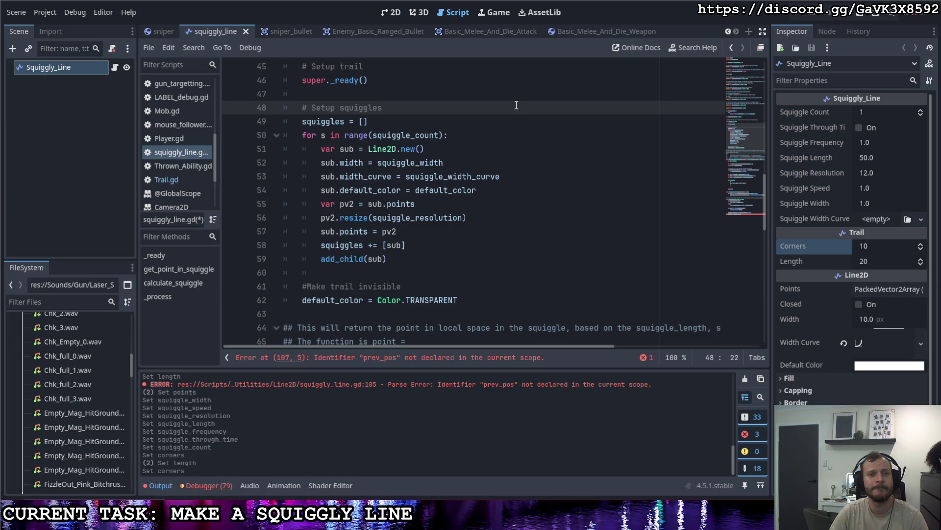
{"action": "scroll", "coordinate": [407, 224], "scroll_direction": "down", "scroll_amount": 15}
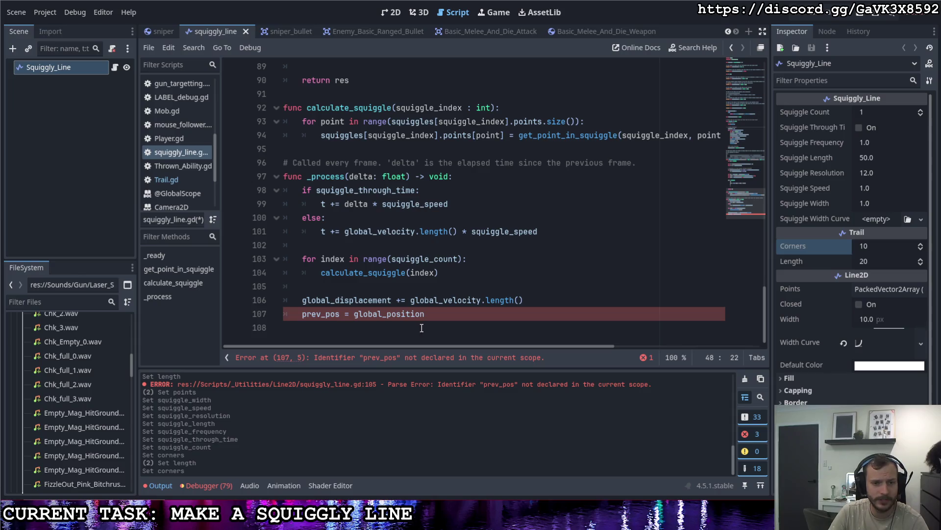
Delete lines 106–107 (global_displacement and prev_pos) from _process and save squiggly_line.gd
{"action": "left_click_drag", "start_coordinate": [422, 328], "coordinate": [240, 300]}
{"action": "left_click", "coordinate": [379, 315]}
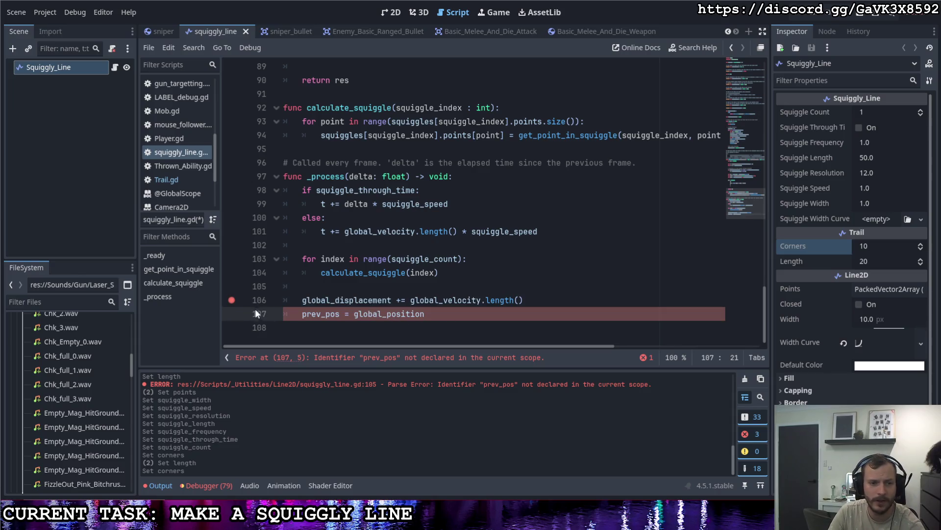
{"action": "left_click", "coordinate": [272, 299], "text": "shift"}
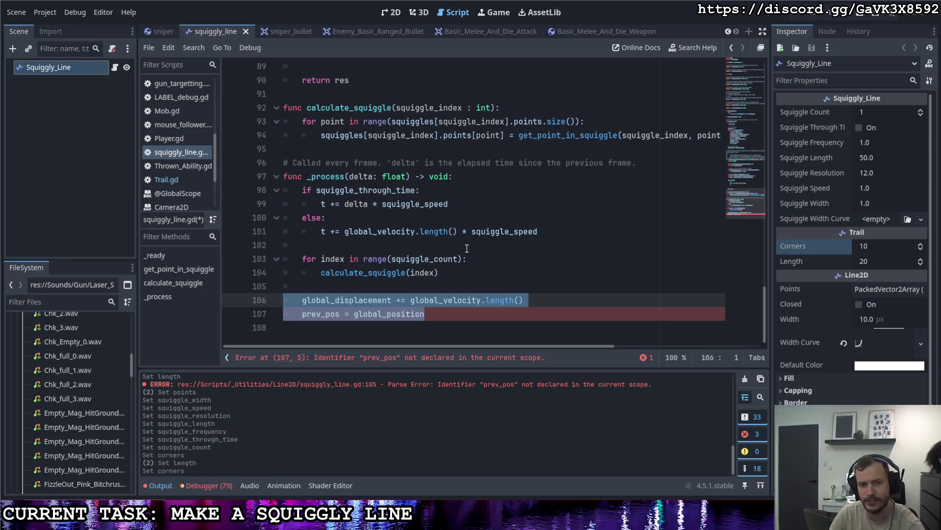
{"action": "key", "text": "BackSpace"}
{"action": "key", "text": "BackSpace"}
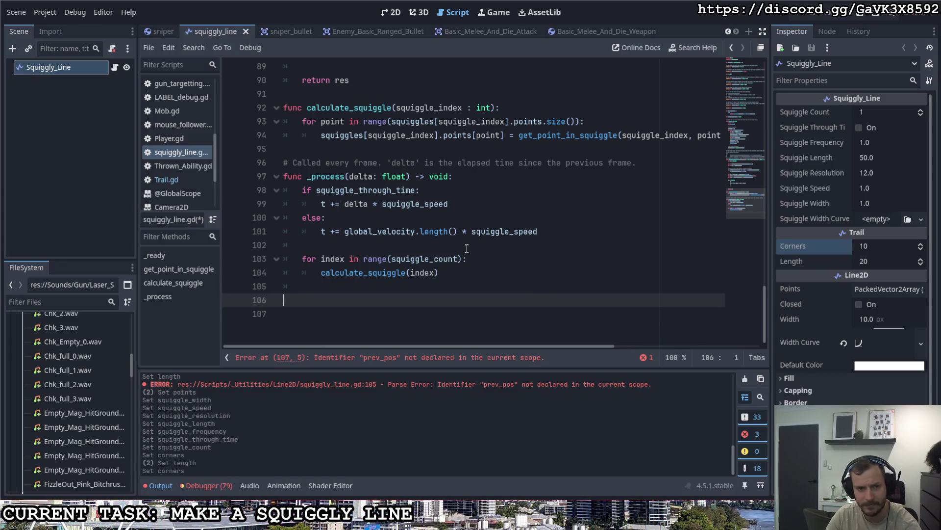
{"action": "key", "text": "ctrl+s"}
{"action": "scroll", "coordinate": [467, 248], "scroll_direction": "up", "scroll_amount": 8}
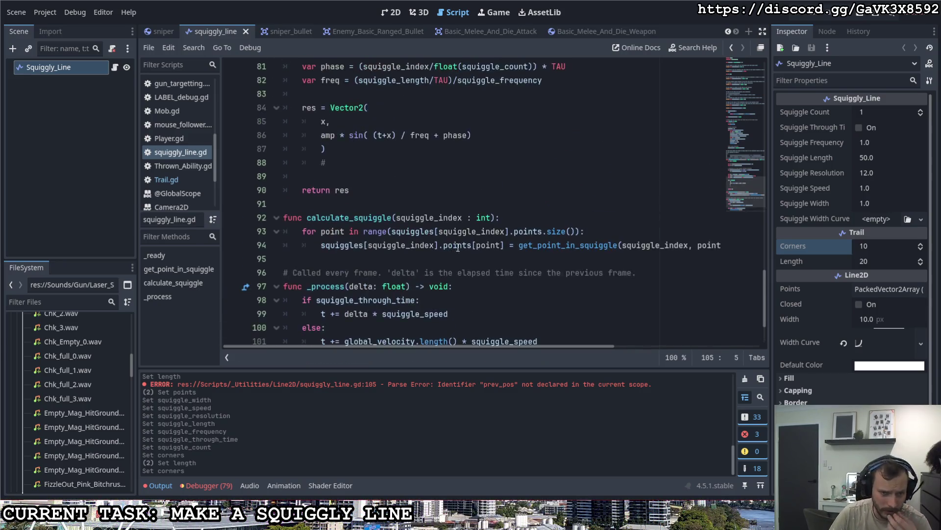
{"action": "scroll", "coordinate": [431, 240], "scroll_direction": "up", "scroll_amount": 7}
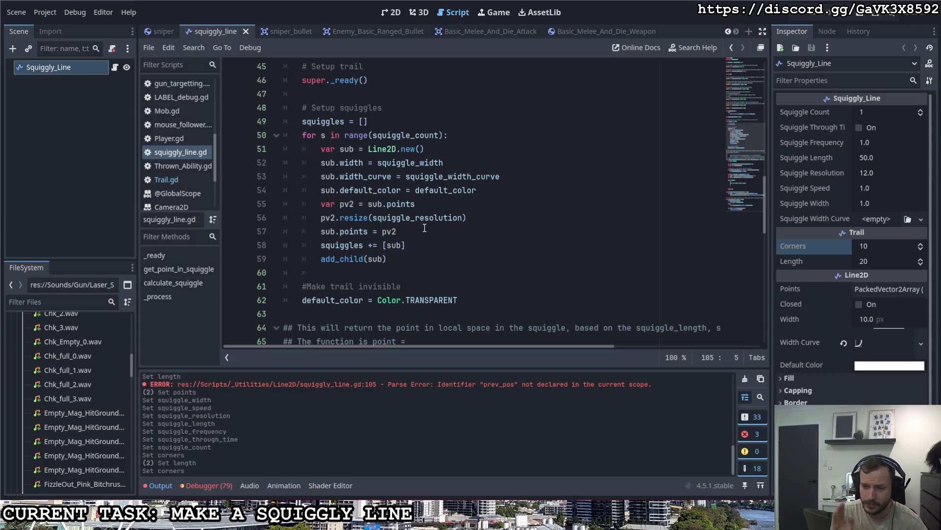
Start a comment on line 73: '# The weight of the current squiggle point index, point'
{"action": "scroll", "coordinate": [425, 228], "scroll_direction": "up", "scroll_amount": 10}
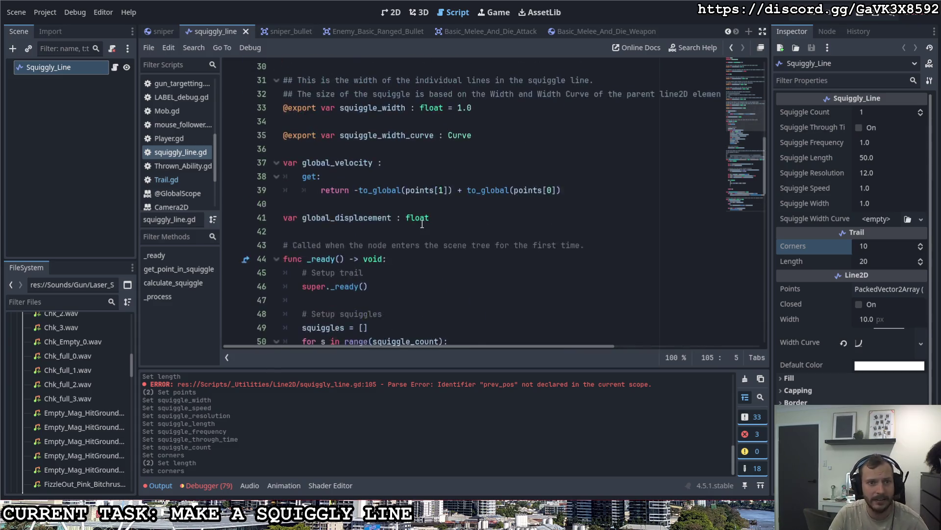
{"action": "scroll", "coordinate": [428, 198], "scroll_direction": "down", "scroll_amount": 11}
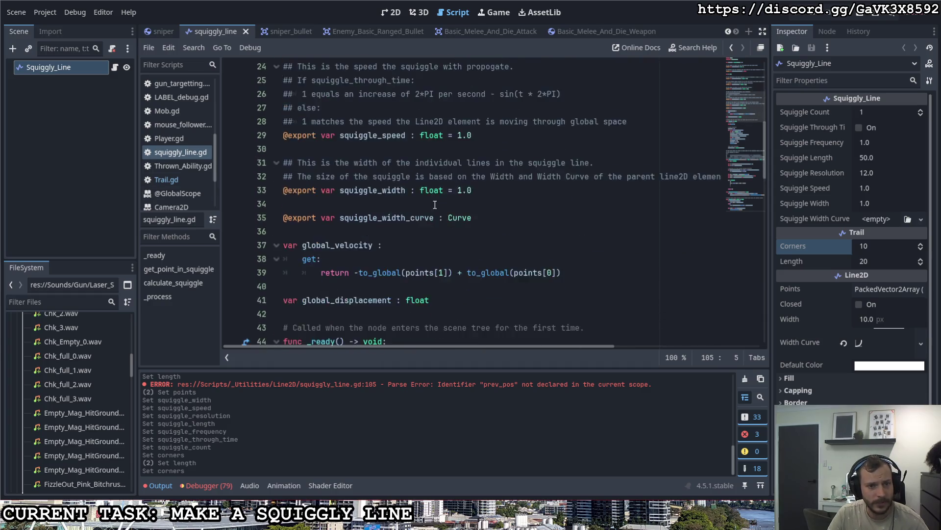
{"action": "scroll", "coordinate": [428, 198], "scroll_direction": "down", "scroll_amount": 6}
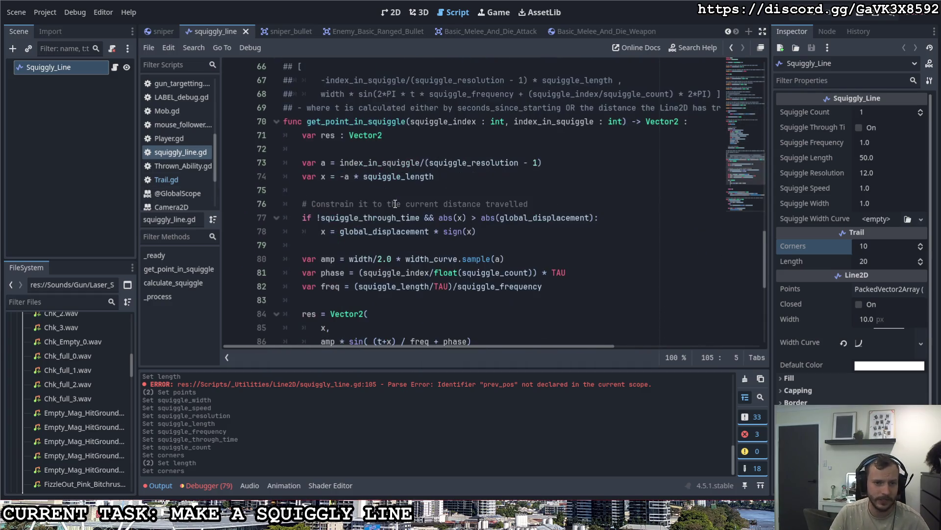
{"action": "left_click", "coordinate": [361, 155]}
{"action": "key", "text": "Return"}
{"action": "type", "text": "# T"}
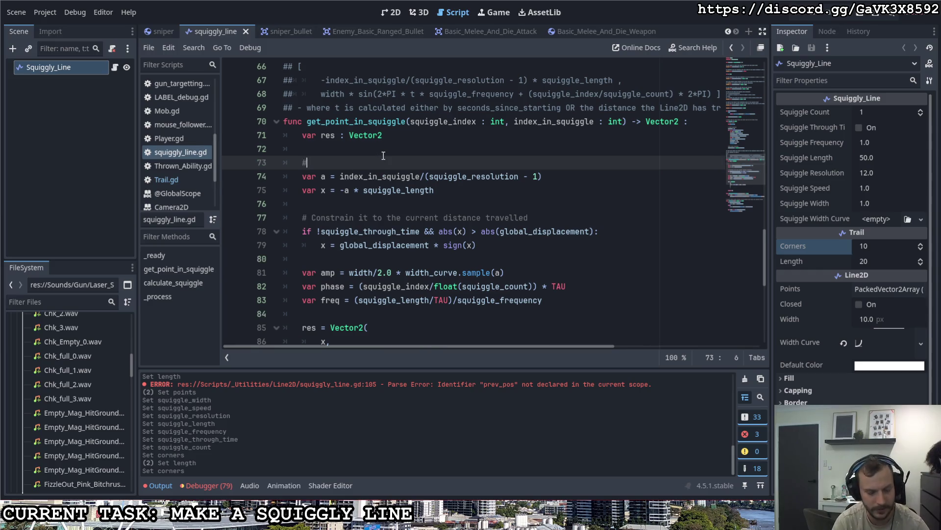
{"action": "type", "text": "he weight of the curr"}
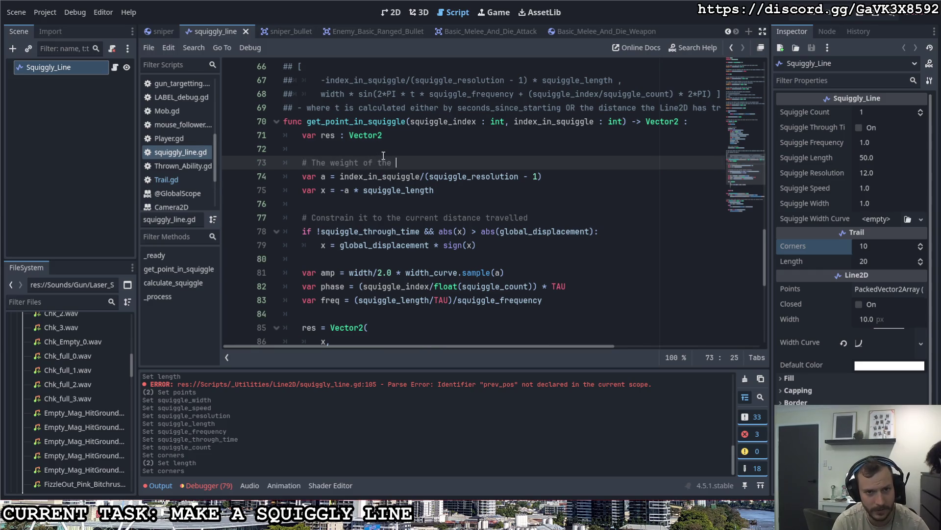
{"action": "type", "text": "ent squi"}
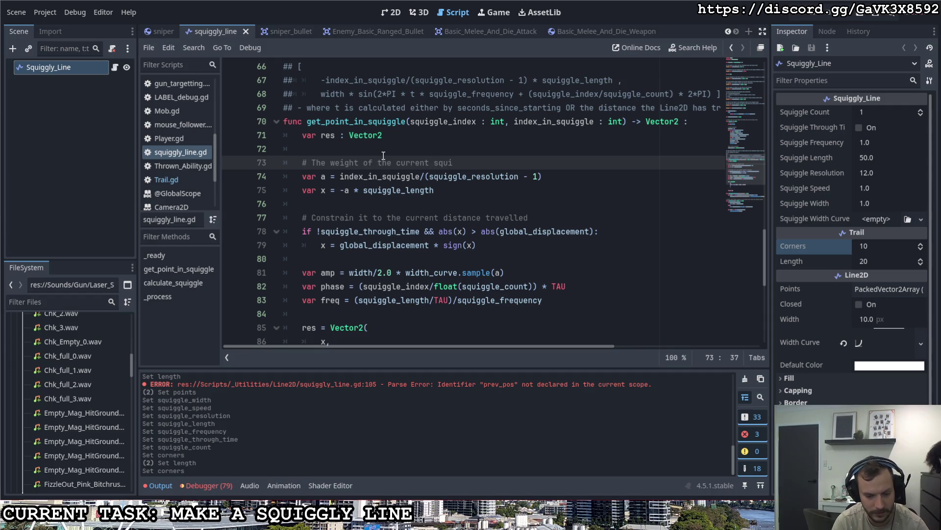
{"action": "type", "text": "ggle point index,"}
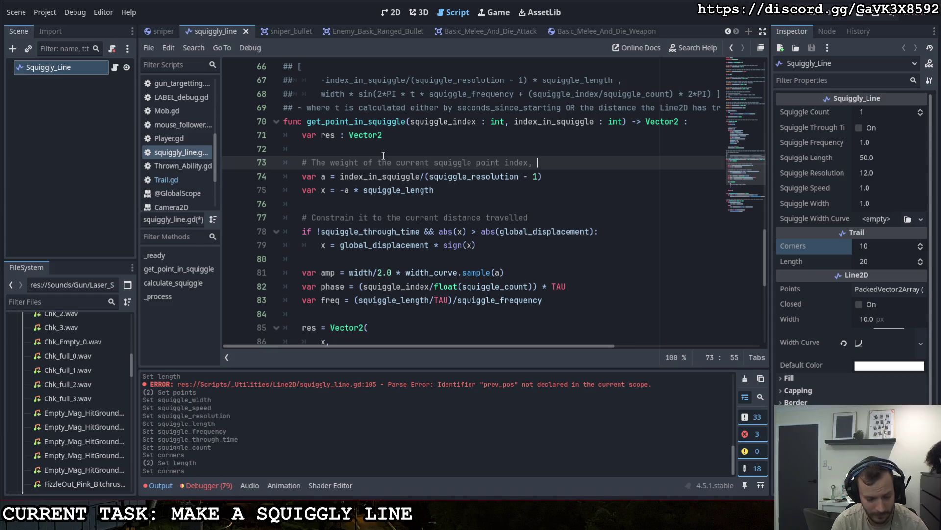
{"action": "type", "text": "point in"}
{"action": "key", "text": "BackSpace"}
{"action": "key", "text": "BackSpace"}
{"action": "key", "text": "BackSpace"}
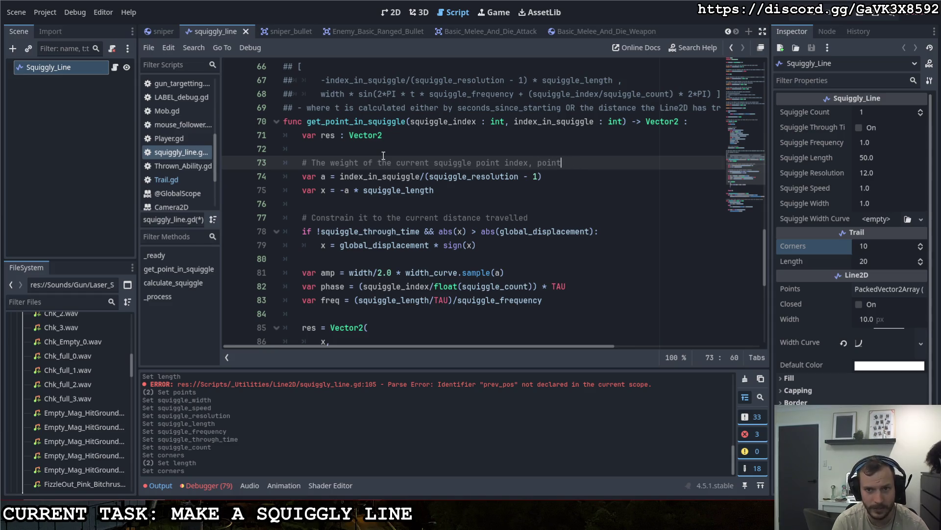
Finish the comment: point[0] a of 0.0, point[squiggle_resolution/2] 0.5, point[-1] 1.0
{"action": "type", "text": "[0] has an a "}
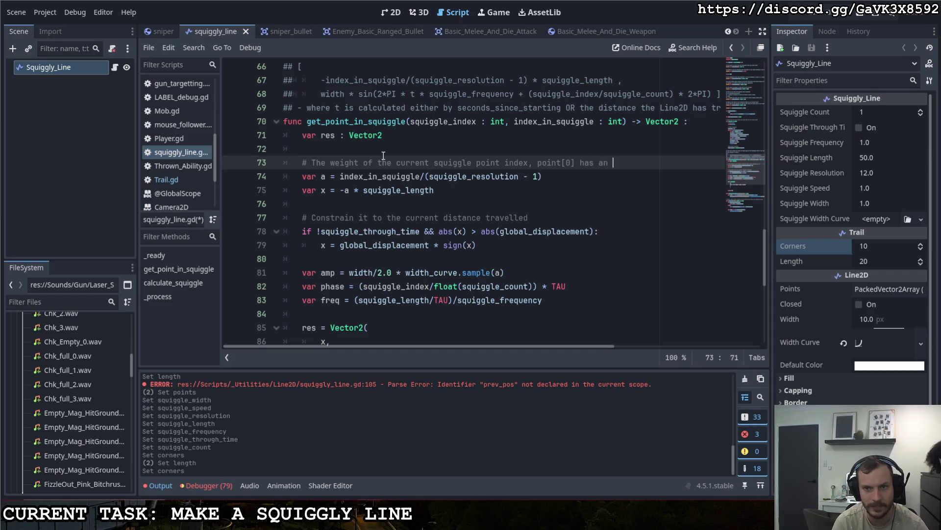
{"action": "type", "text": "of "}
{"action": "type", "text": "0, "}
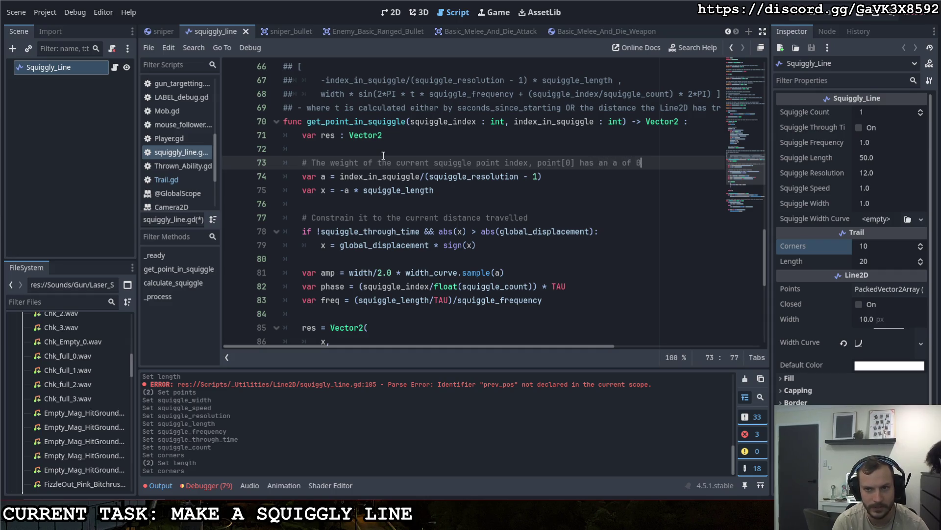
{"action": "type", "text": "point["}
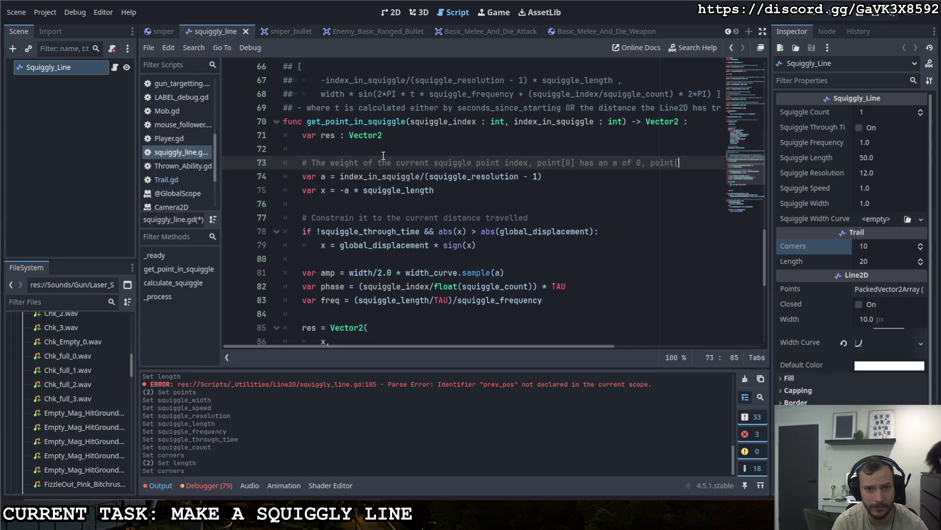
{"action": "type", "text": "squiggle_re"}
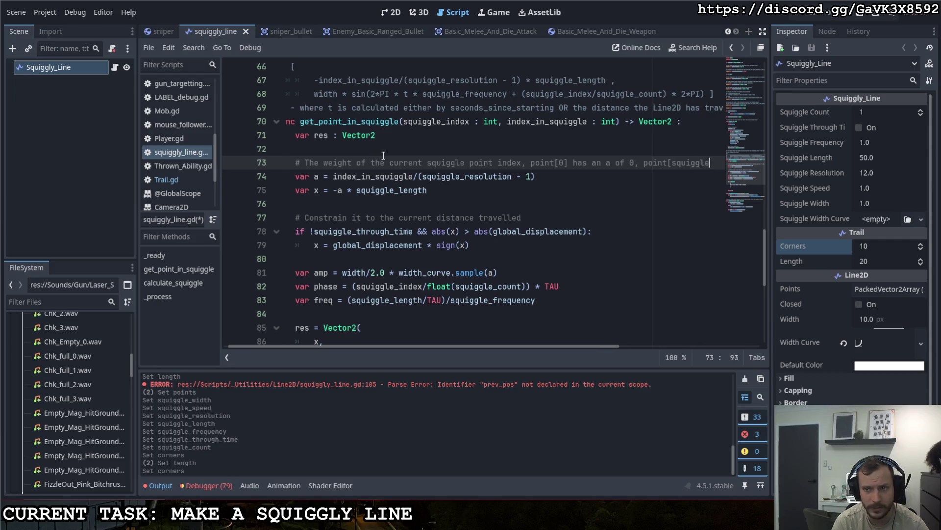
{"action": "type", "text": "soluyt"}
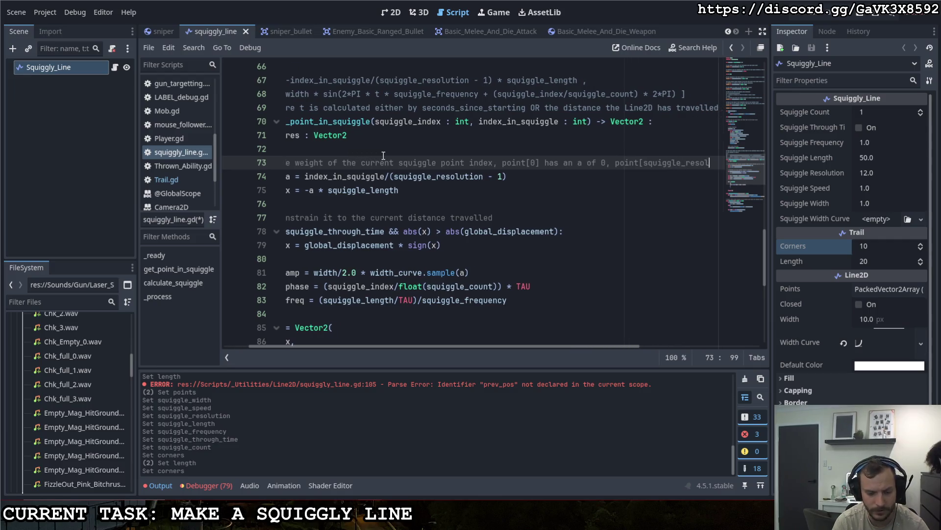
{"action": "key", "text": "BackSpace"}
{"action": "key", "text": "BackSpace"}
{"action": "key", "text": "BackSpace"}
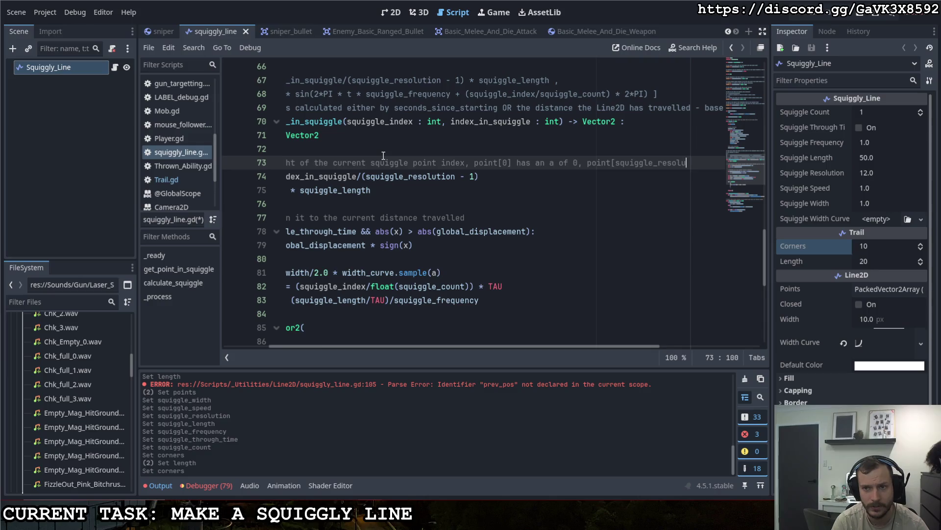
{"action": "type", "text": "lution."}
{"action": "key", "text": "BackSpace"}
{"action": "type", "text": "/2"}
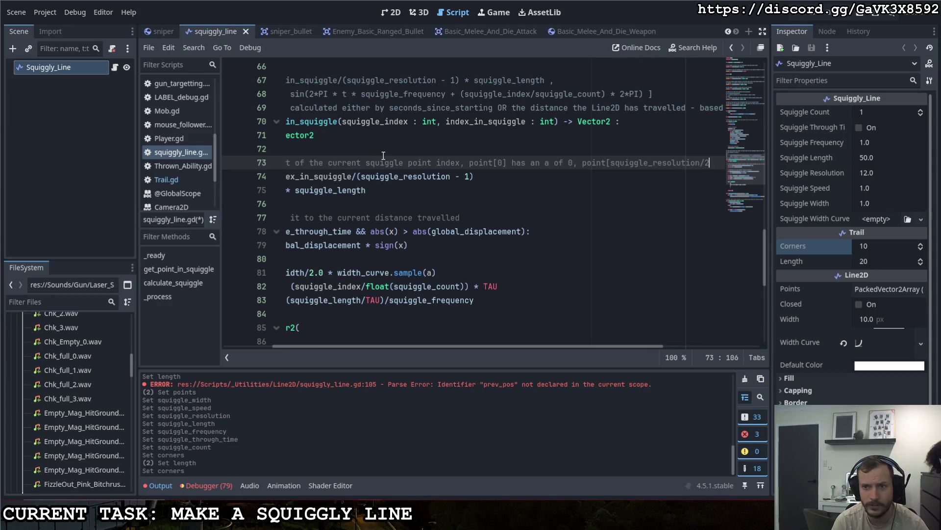
{"action": "type", "text": "] as a of 0.5,"}
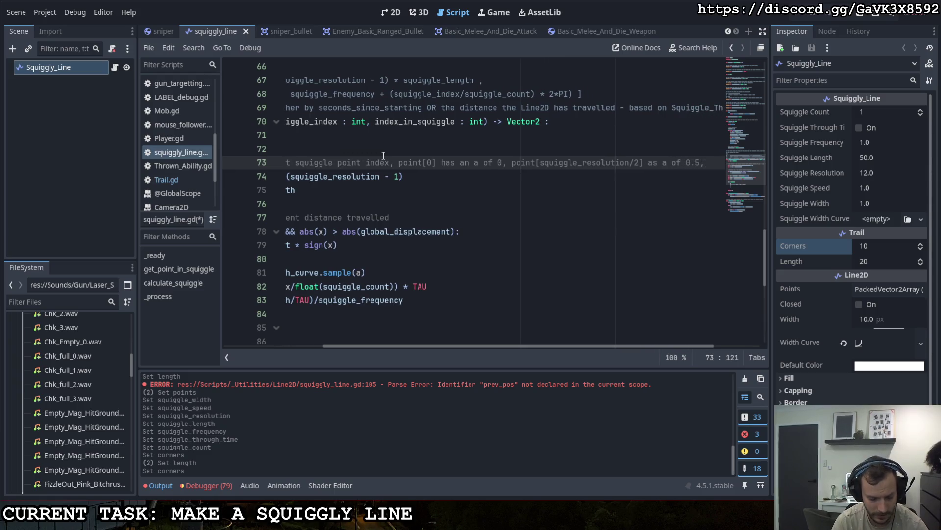
{"action": "type", "text": " point"}
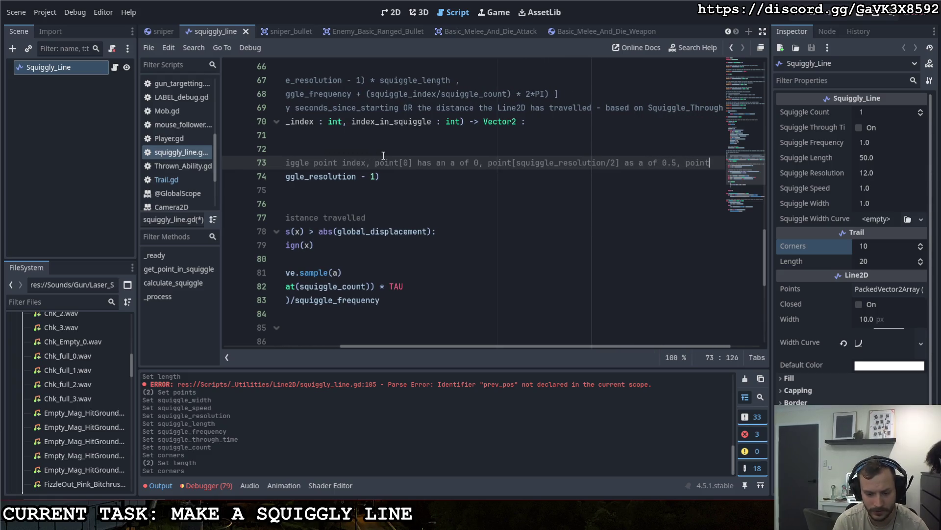
{"action": "type", "text": "[-1] as "}
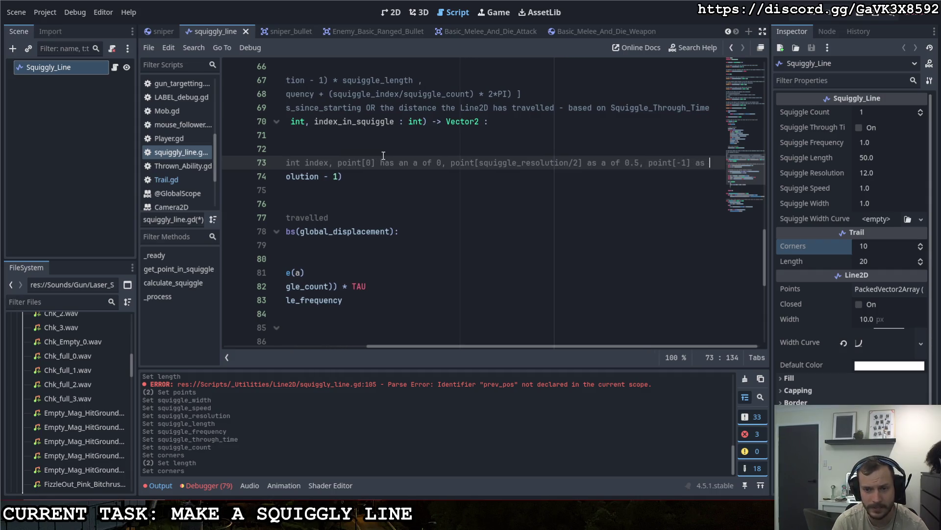
{"action": "type", "text": "a of 1.0"}
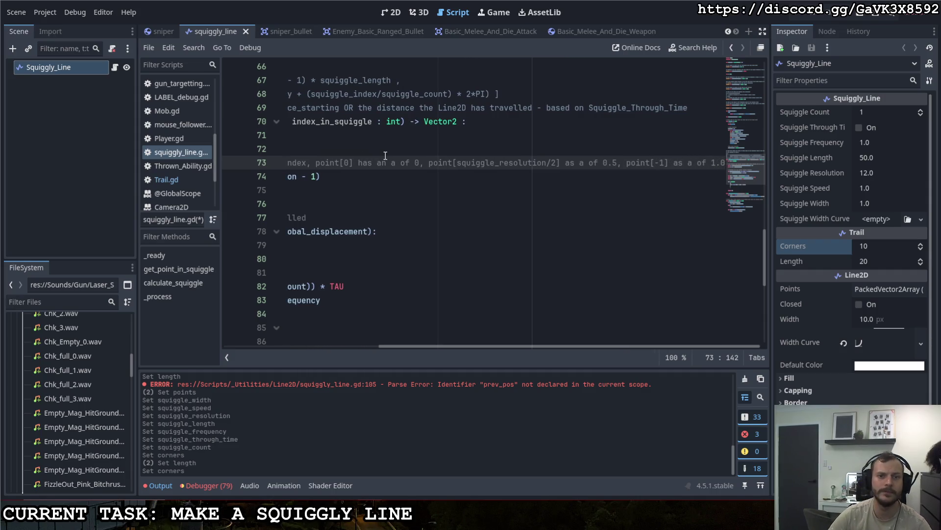
{"action": "left_click", "coordinate": [419, 162]}
{"action": "type", "text": ".0"}
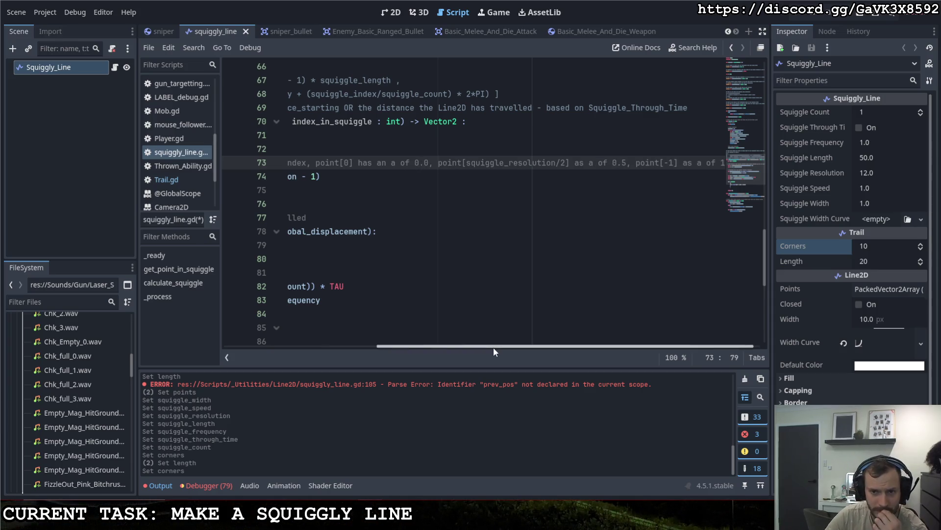
{"action": "left_click_drag", "start_coordinate": [493, 348], "coordinate": [249, 327]}
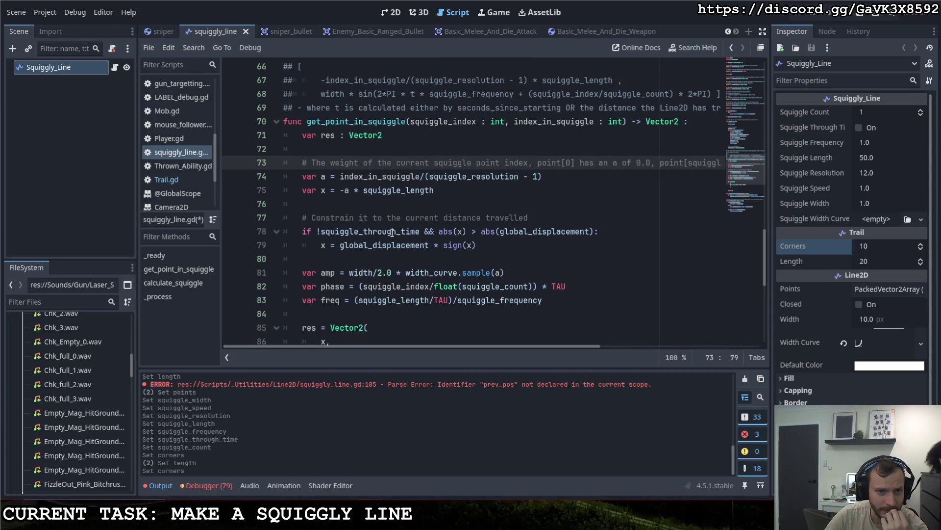
Append '# <- UPDATE THIS TO SAMPLE ALONG THE PATH CREATED BY TRAIL' to the x line and save
{"action": "left_click", "coordinate": [304, 190]}
{"action": "key", "text": "Return"}
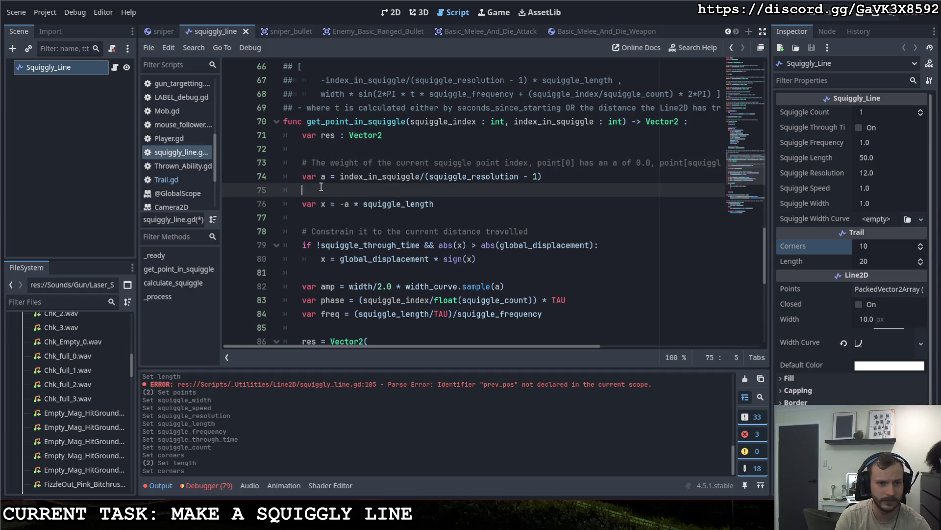
{"action": "left_click", "coordinate": [465, 204]}
{"action": "type", "text": "# "}
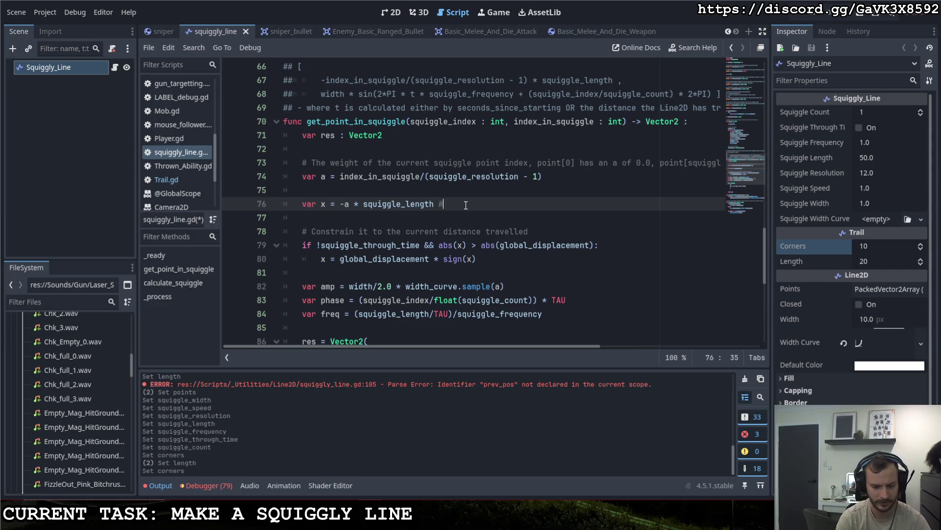
{"action": "type", "text": "<- "}
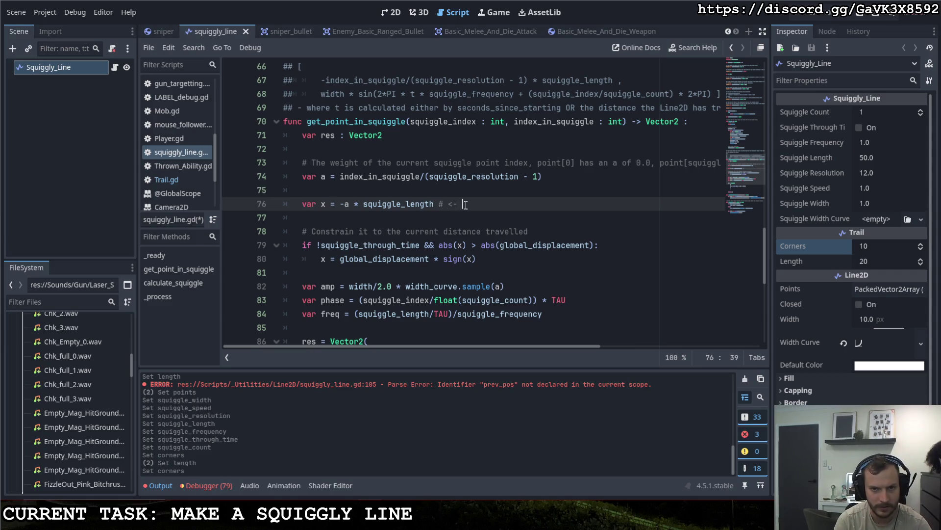
{"action": "type", "text": "UPDATE THIS TO S"}
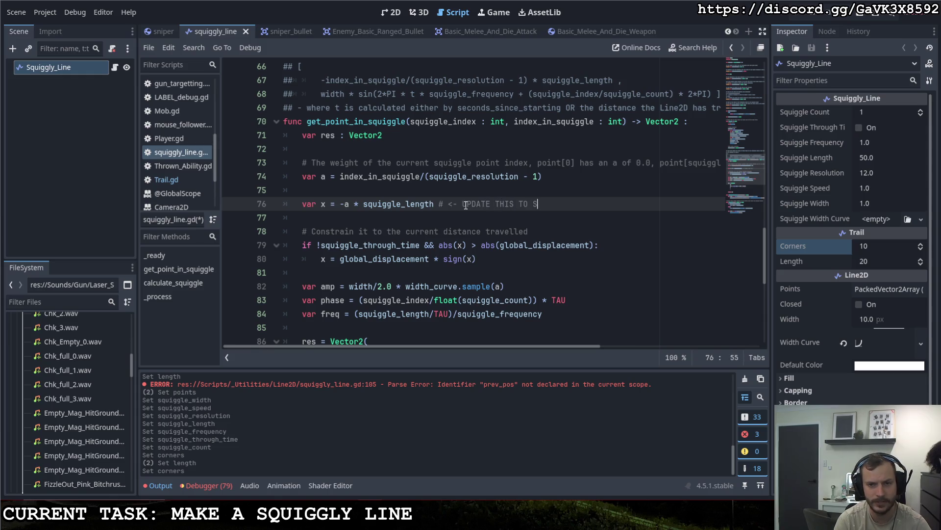
{"action": "type", "text": "AMPLE ALONG THE PA"}
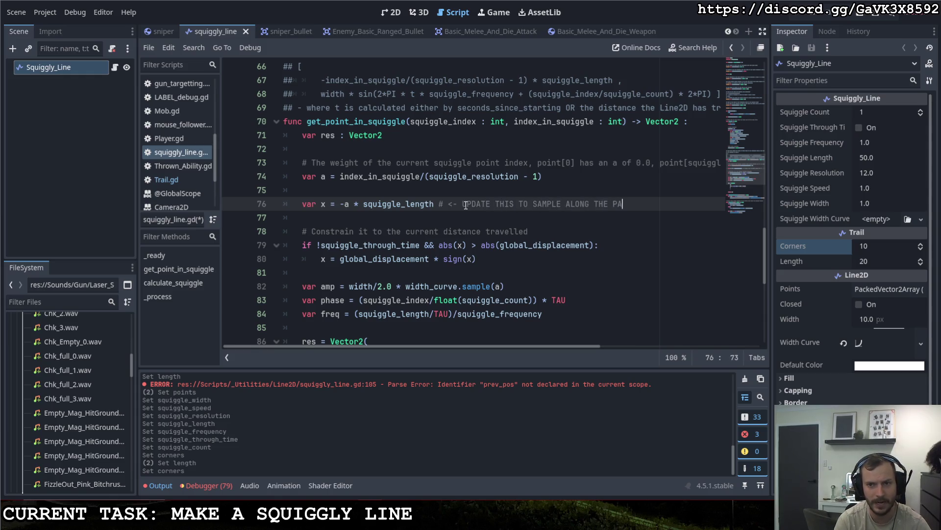
{"action": "type", "text": "TH CREATE"}
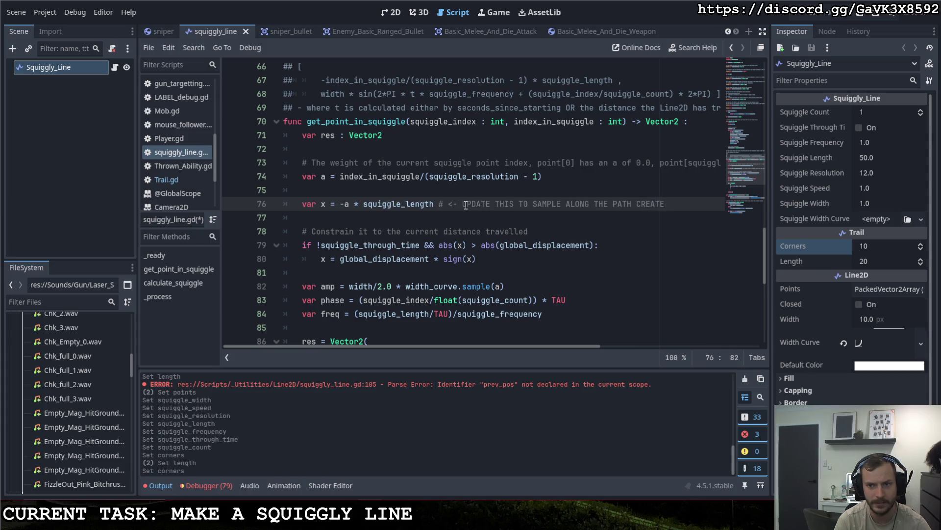
{"action": "type", "text": "D BYU"}
{"action": "key", "text": "BackSpace"}
{"action": "type", "text": "TRAIL"}
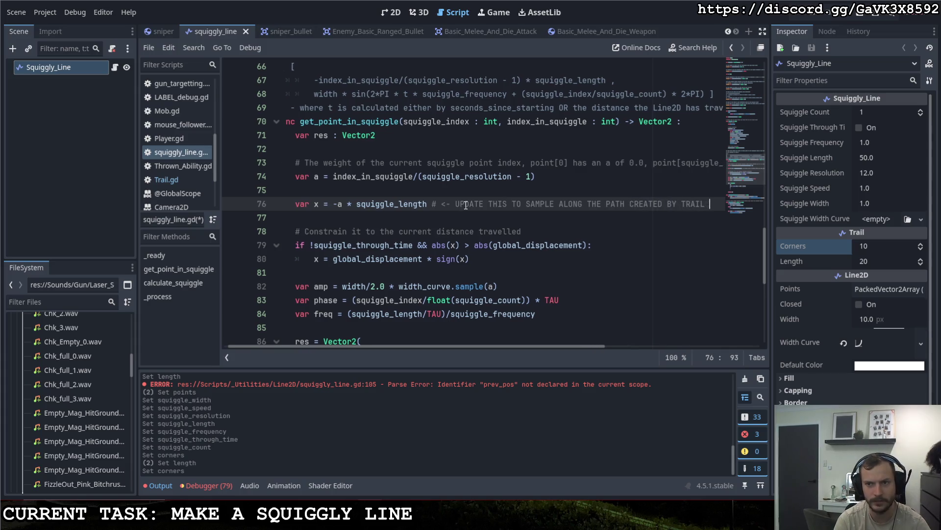
{"action": "key", "text": "ctrl+s"}
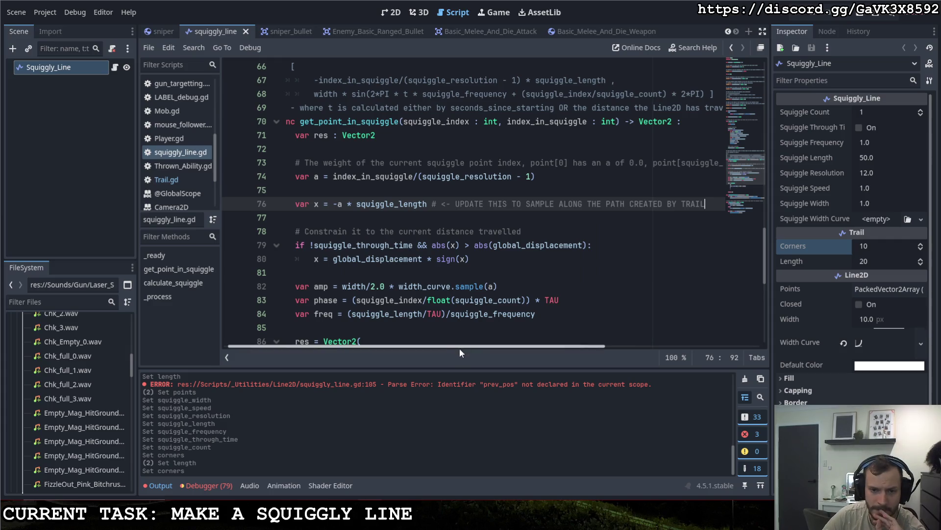
{"action": "left_click_drag", "start_coordinate": [460, 347], "coordinate": [363, 316]}
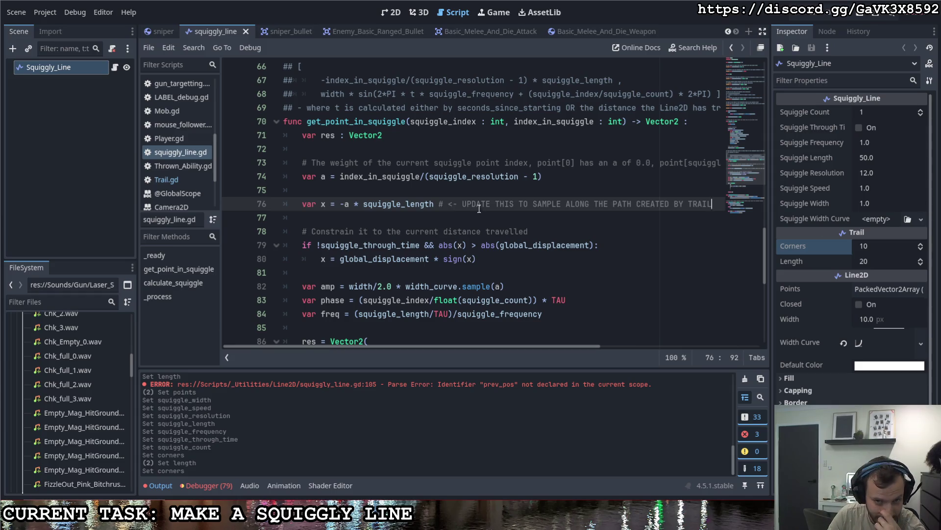
{"action": "scroll", "coordinate": [523, 346], "scroll_direction": "right", "scroll_amount": 1}
{"action": "scroll", "coordinate": [600, 349], "scroll_direction": "left", "scroll_amount": 1}
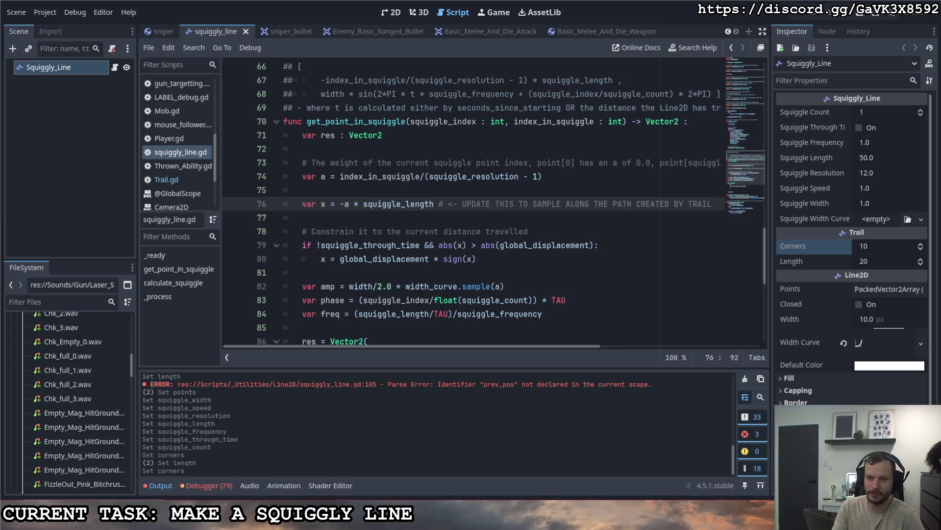
{"action": "left_click", "coordinate": [563, 267]}
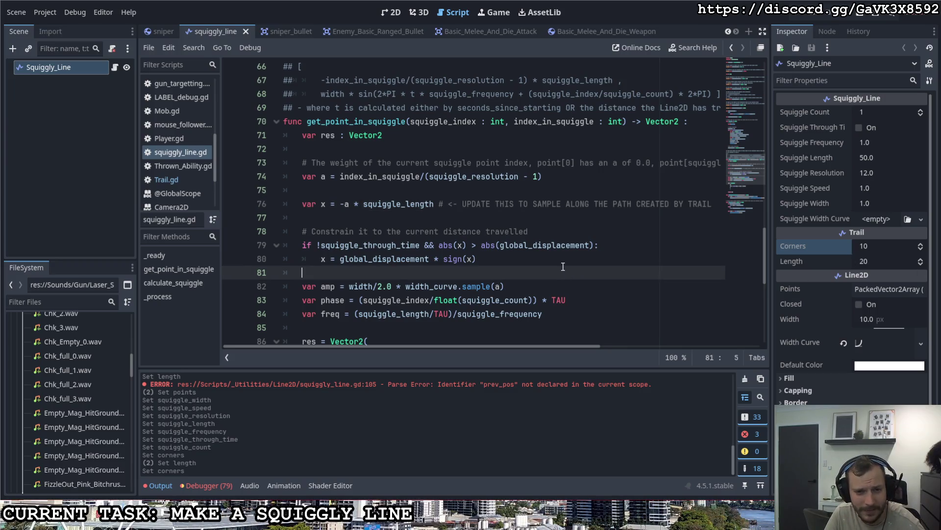
{"action": "left_click", "coordinate": [560, 259]}
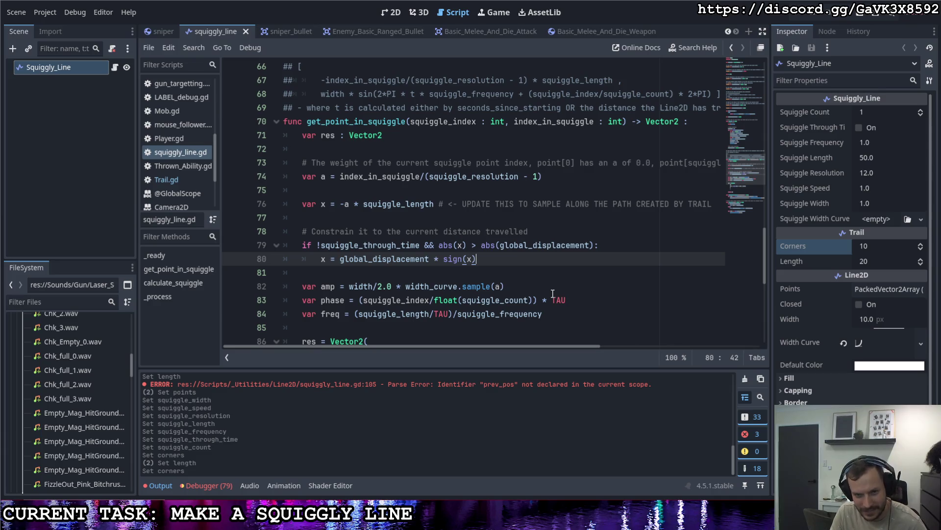
{"action": "scroll", "coordinate": [461, 287], "scroll_direction": "down", "scroll_amount": 4}
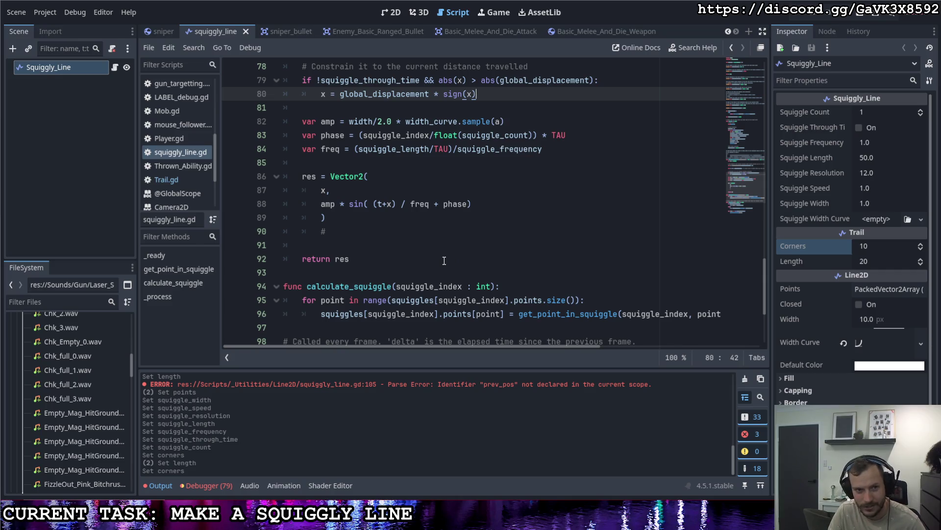
{"action": "left_click", "coordinate": [344, 229]}
{"action": "key", "text": "BackSpace"}
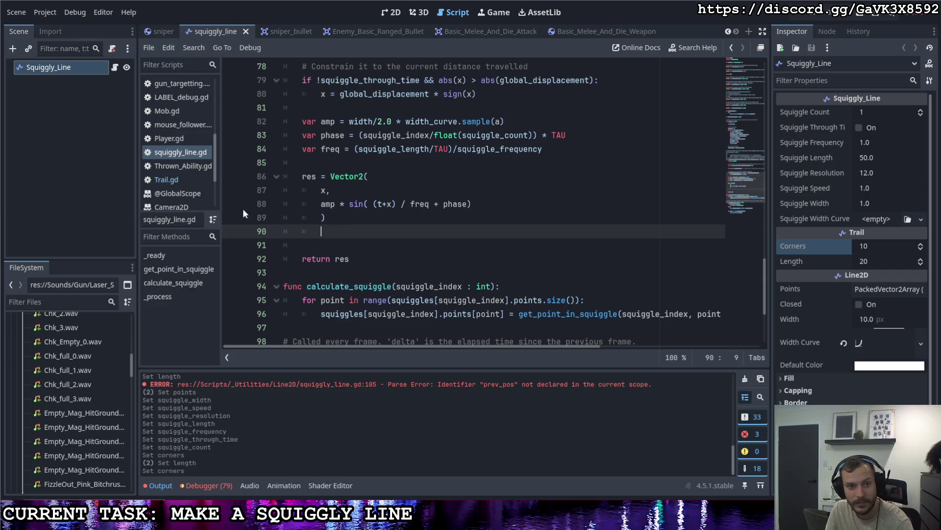
{"action": "key", "text": "BackSpace"}
{"action": "key", "text": "BackSpace"}
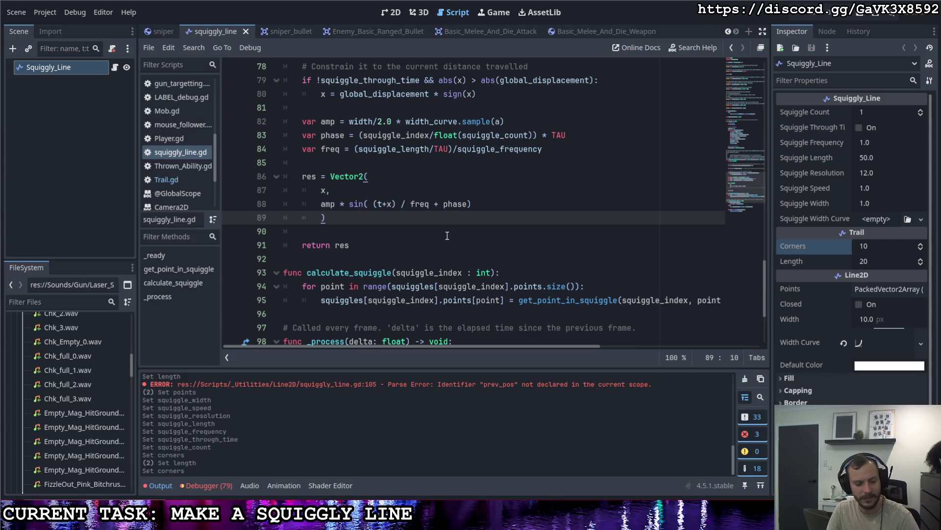
{"action": "scroll", "coordinate": [451, 240], "scroll_direction": "up", "scroll_amount": 1}
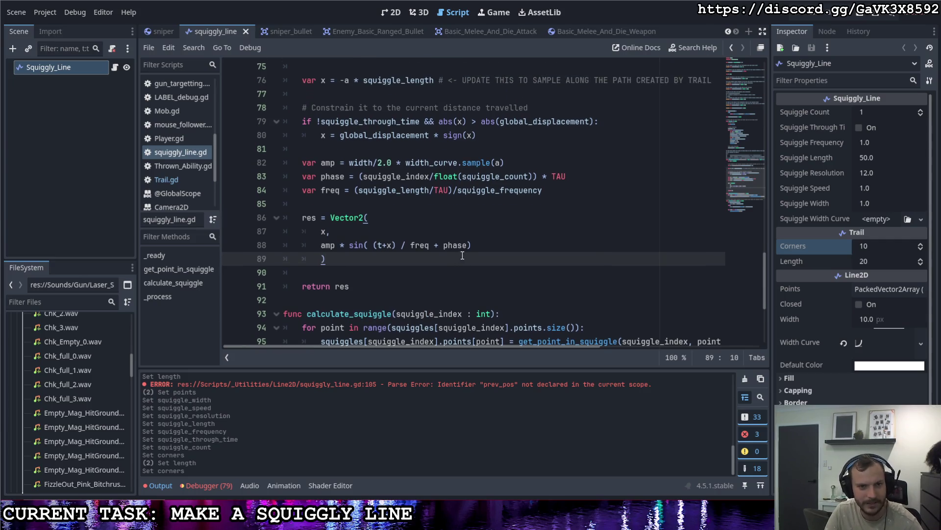
{"action": "scroll", "coordinate": [461, 257], "scroll_direction": "up", "scroll_amount": 1}
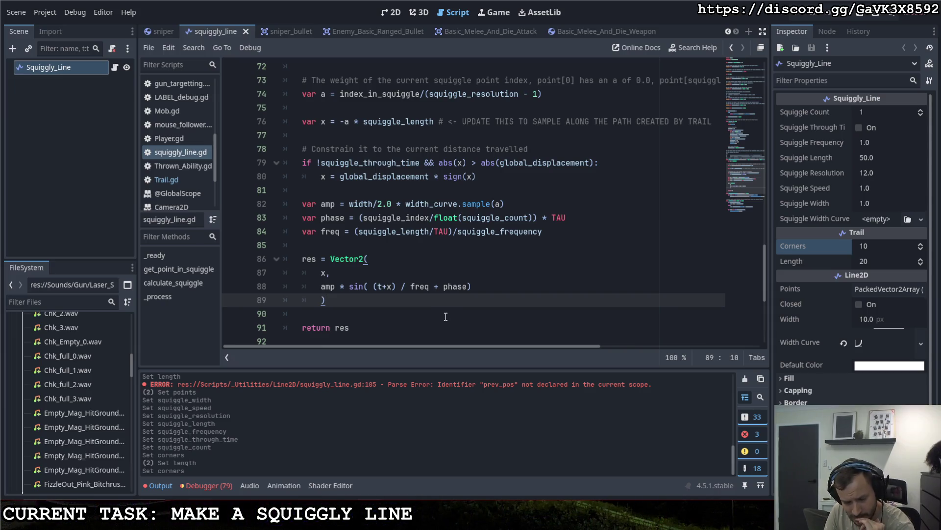
{"action": "scroll", "coordinate": [446, 317], "scroll_direction": "down", "scroll_amount": 3}
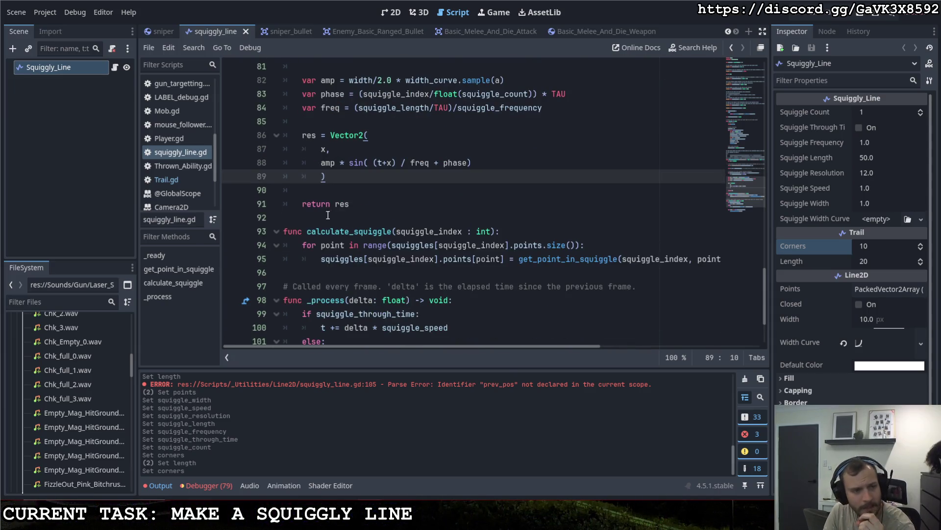
{"action": "left_click", "coordinate": [189, 179]}
{"action": "scroll", "coordinate": [382, 225], "scroll_direction": "down", "scroll_amount": 3}
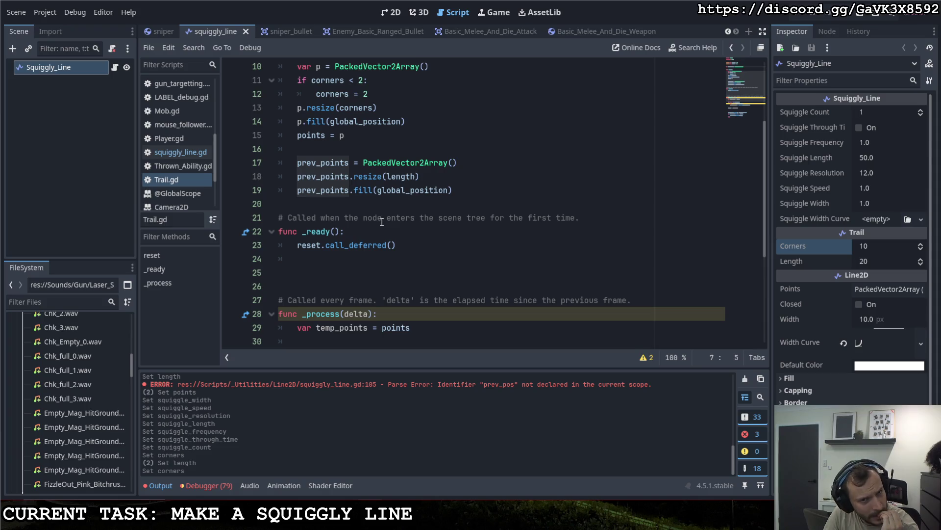
{"action": "scroll", "coordinate": [382, 222], "scroll_direction": "up", "scroll_amount": 1}
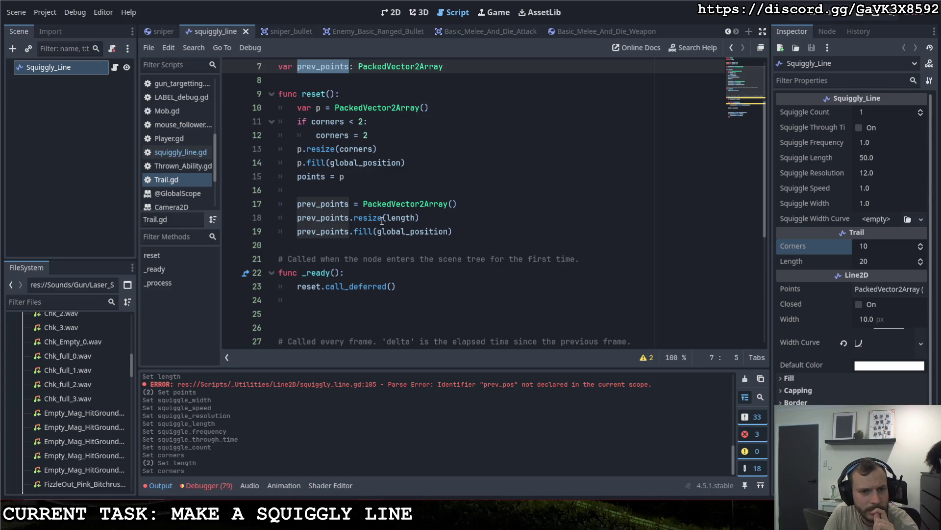
{"action": "scroll", "coordinate": [382, 221], "scroll_direction": "down", "scroll_amount": 3}
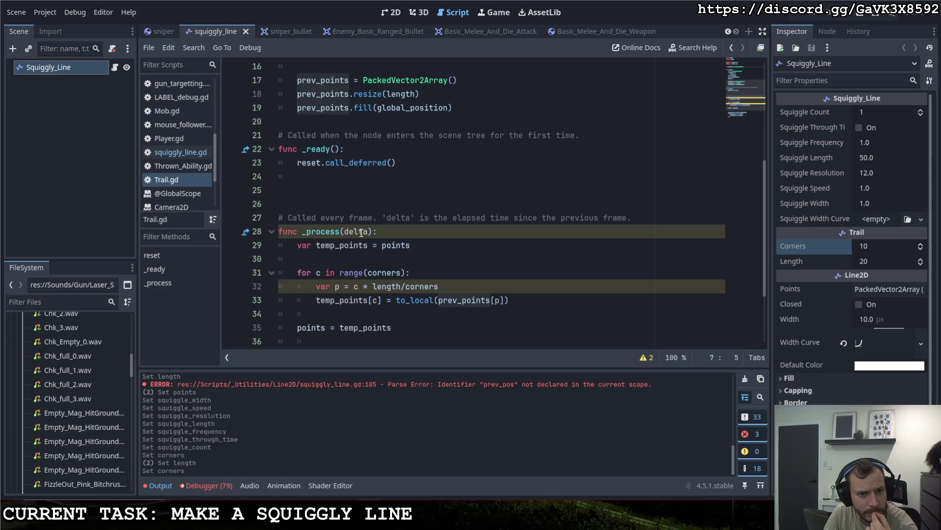
{"action": "scroll", "coordinate": [362, 233], "scroll_direction": "down", "scroll_amount": 3}
{"action": "scroll", "coordinate": [353, 221], "scroll_direction": "up", "scroll_amount": 3}
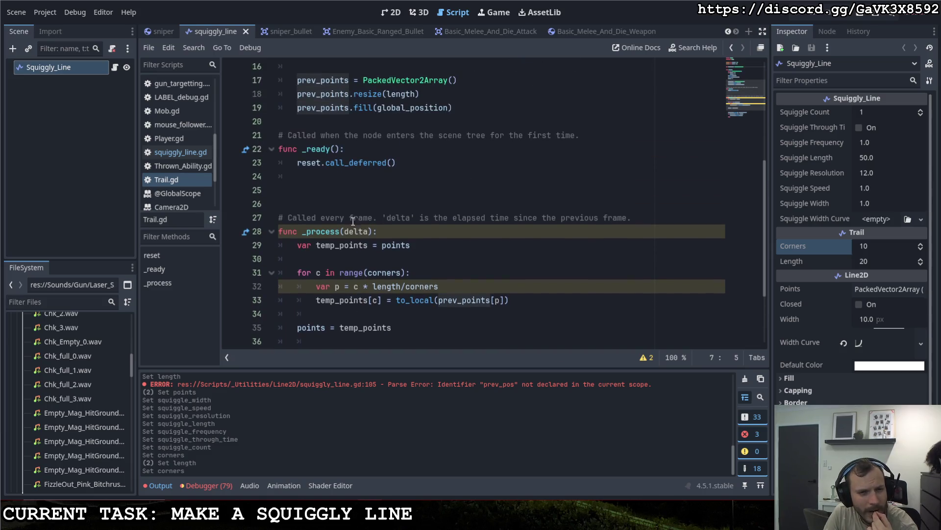
{"action": "left_click", "coordinate": [298, 163]}
{"action": "scroll", "coordinate": [314, 191], "scroll_direction": "up", "scroll_amount": 2}
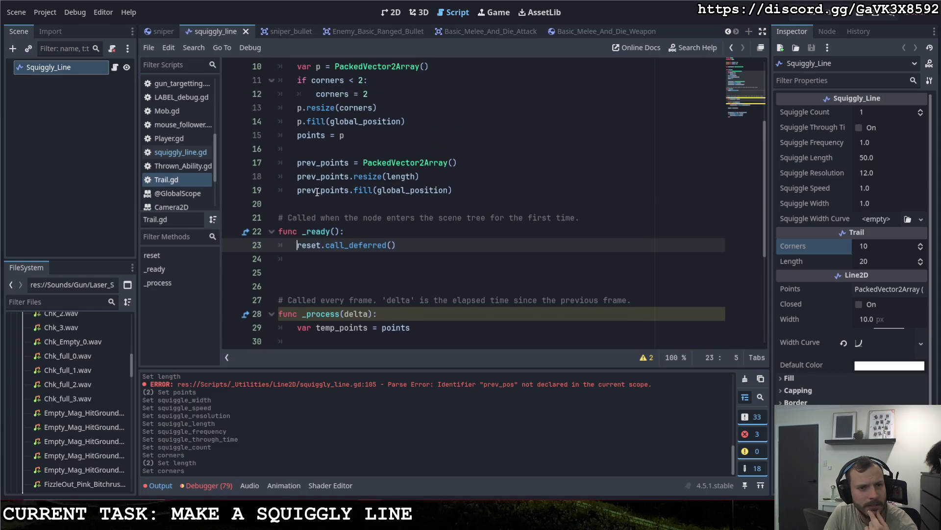
{"action": "scroll", "coordinate": [314, 191], "scroll_direction": "up", "scroll_amount": 1}
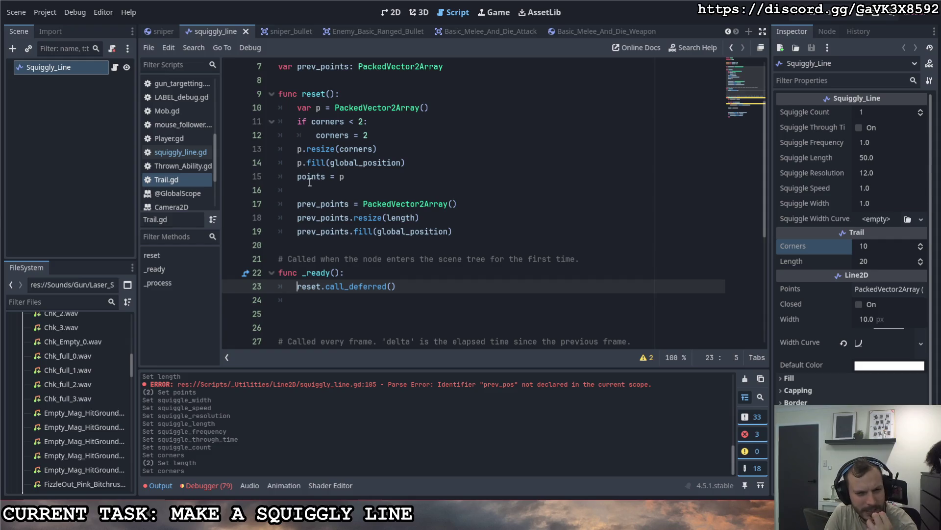
{"action": "scroll", "coordinate": [310, 182], "scroll_direction": "up", "scroll_amount": 2}
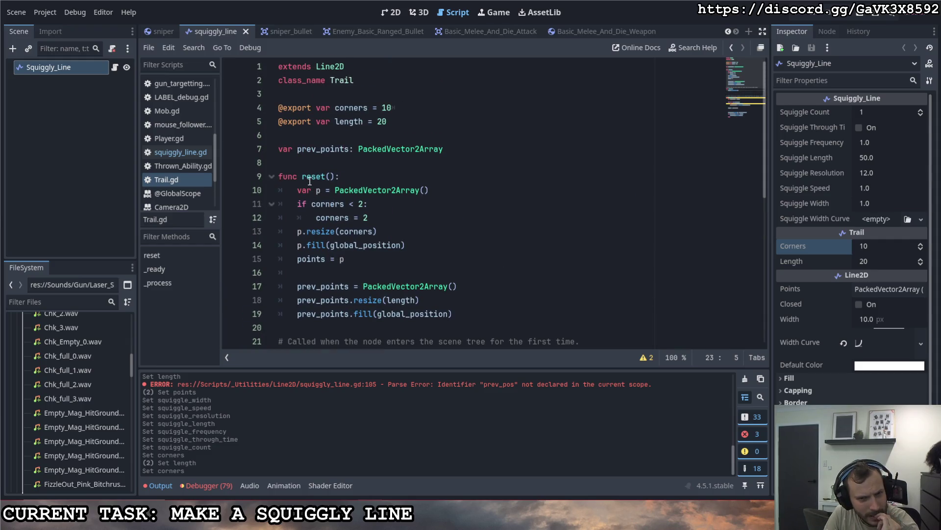
{"action": "scroll", "coordinate": [310, 182], "scroll_direction": "down", "scroll_amount": 7}
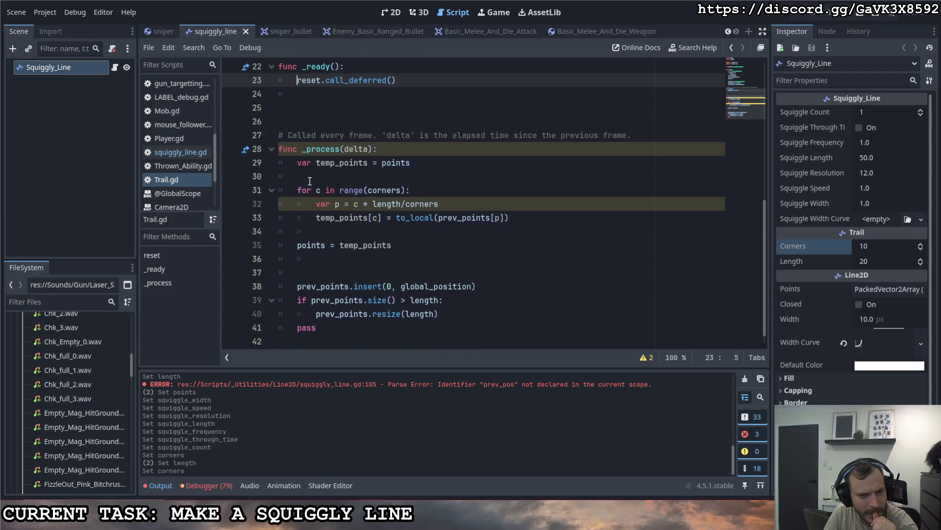
{"action": "scroll", "coordinate": [309, 181], "scroll_direction": "up", "scroll_amount": 2}
{"action": "left_click_drag", "start_coordinate": [298, 164], "coordinate": [429, 164]}
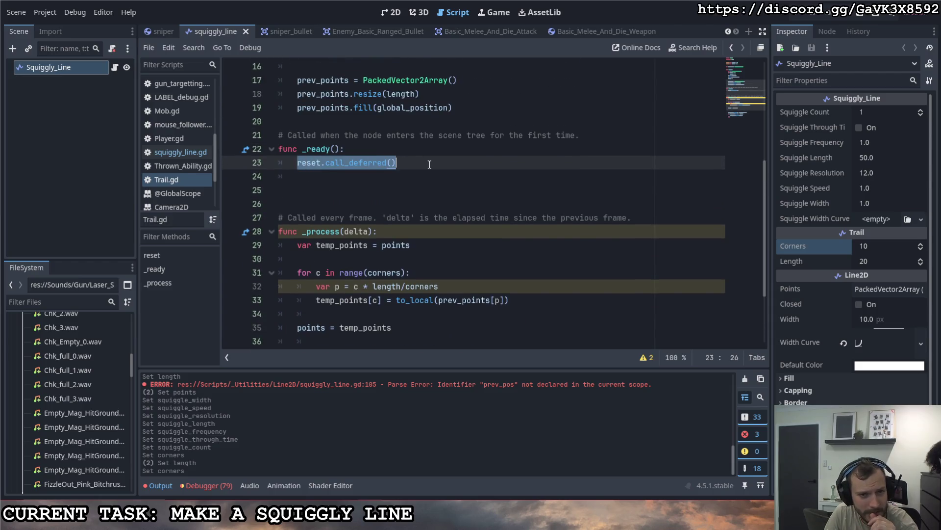
{"action": "left_click", "coordinate": [430, 164]}
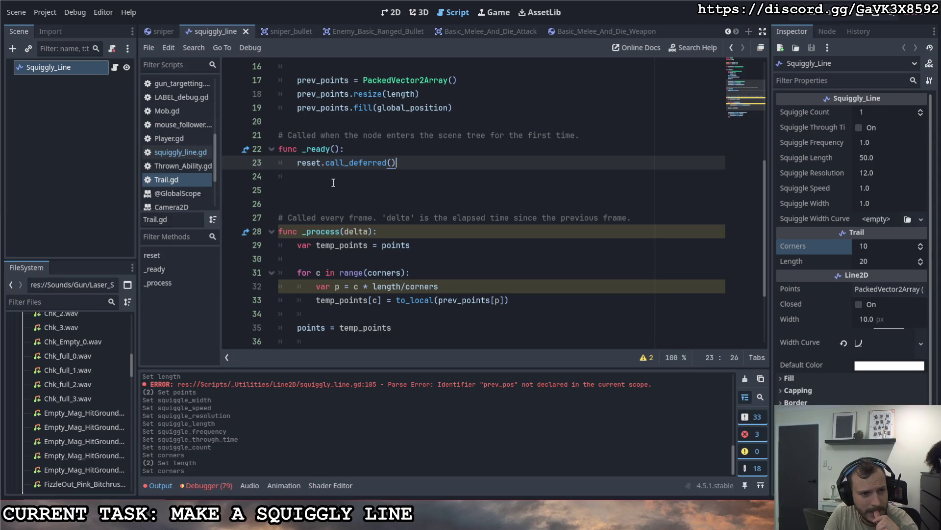
{"action": "left_click", "coordinate": [114, 68]}
{"action": "scroll", "coordinate": [406, 230], "scroll_direction": "up", "scroll_amount": 6}
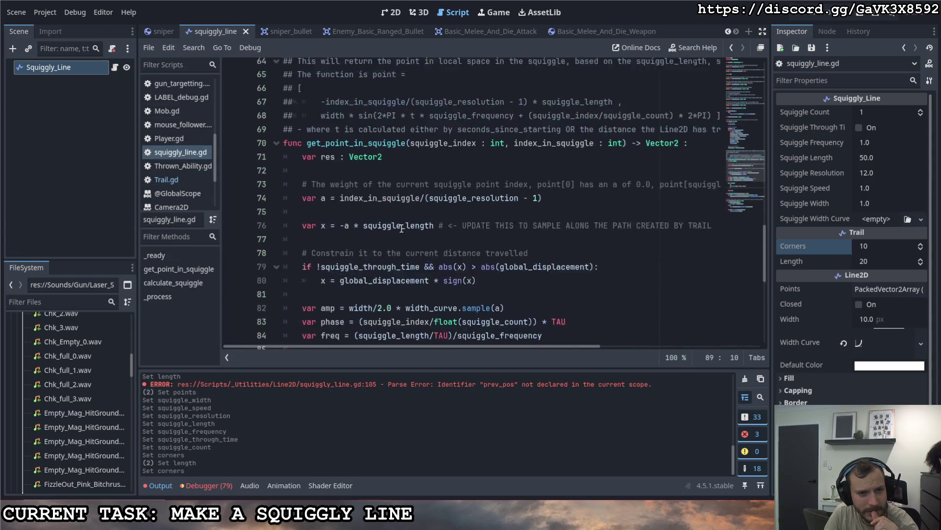
{"action": "scroll", "coordinate": [401, 229], "scroll_direction": "up", "scroll_amount": 12}
{"action": "scroll", "coordinate": [401, 227], "scroll_direction": "down", "scroll_amount": 5}
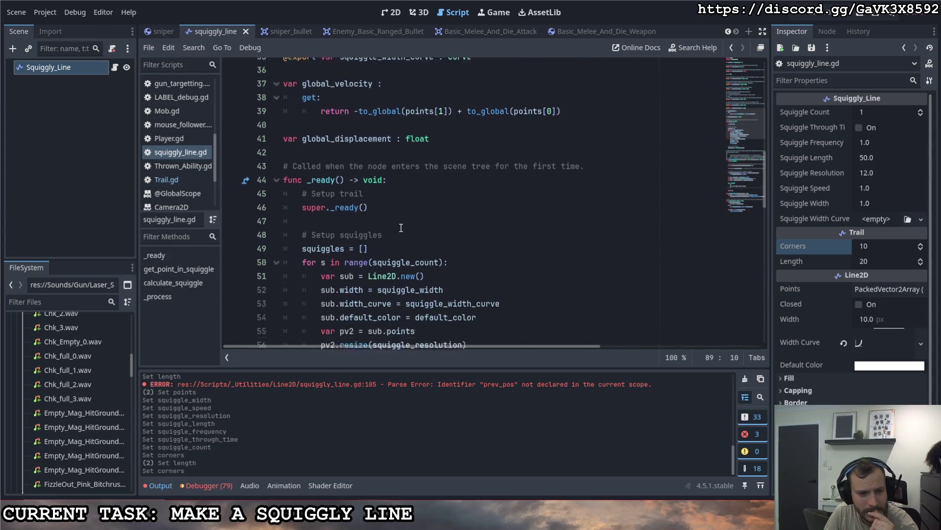
{"action": "scroll", "coordinate": [392, 221], "scroll_direction": "down", "scroll_amount": 2}
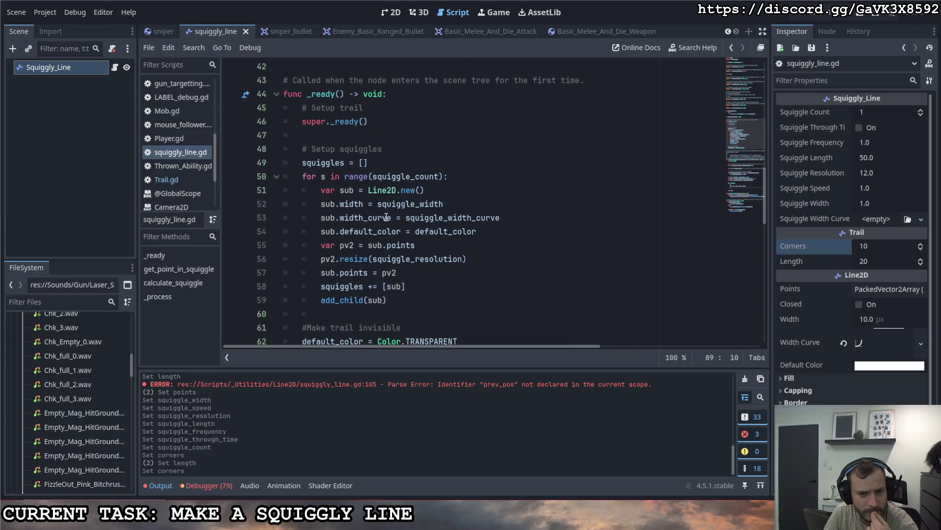
{"action": "scroll", "coordinate": [378, 211], "scroll_direction": "up", "scroll_amount": 1}
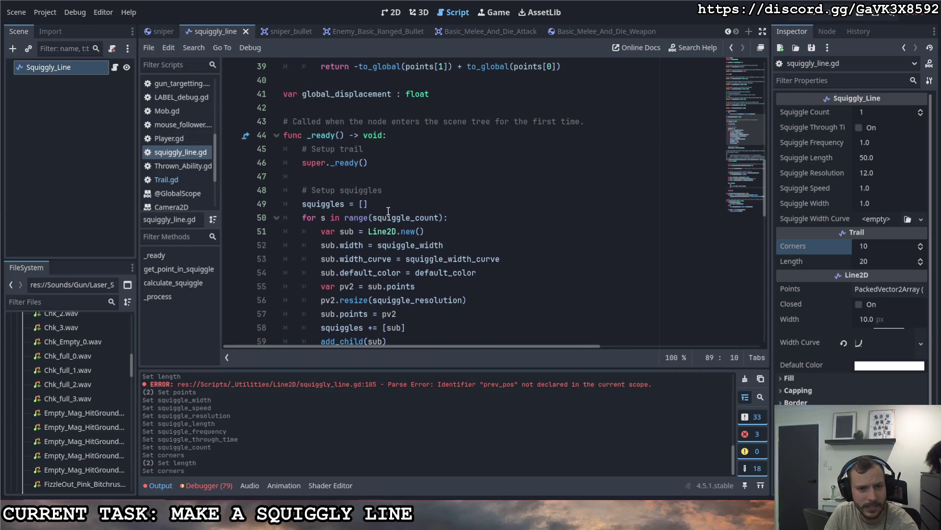
{"action": "scroll", "coordinate": [382, 199], "scroll_direction": "down", "scroll_amount": 1}
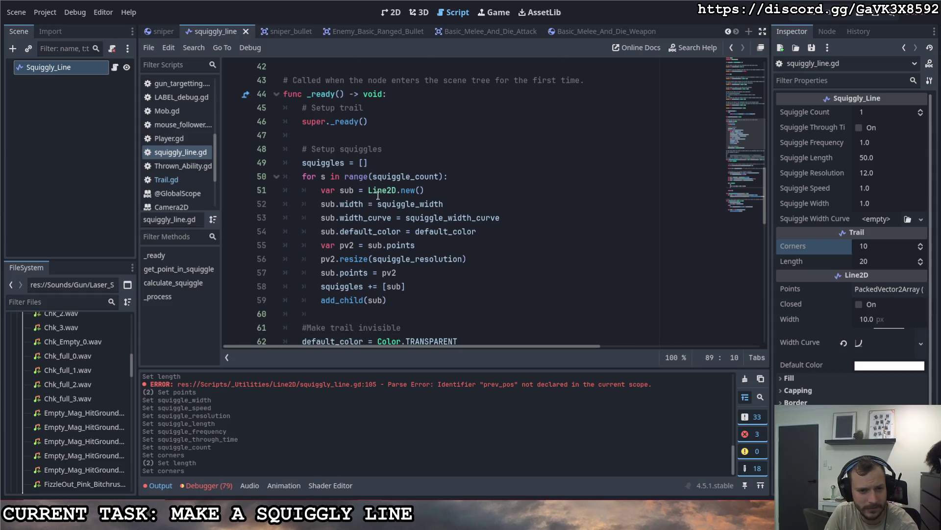
{"action": "scroll", "coordinate": [377, 286], "scroll_direction": "up", "scroll_amount": 1}
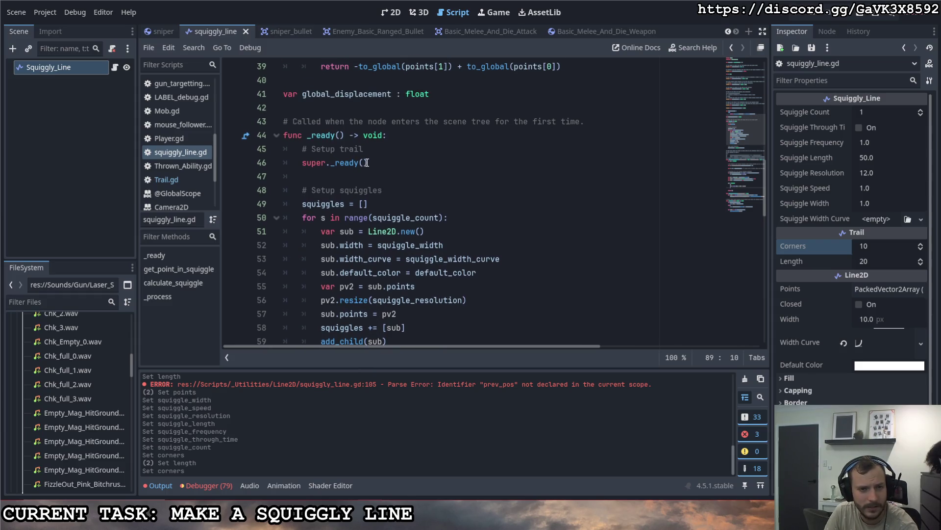
{"action": "scroll", "coordinate": [384, 202], "scroll_direction": "down", "scroll_amount": 2}
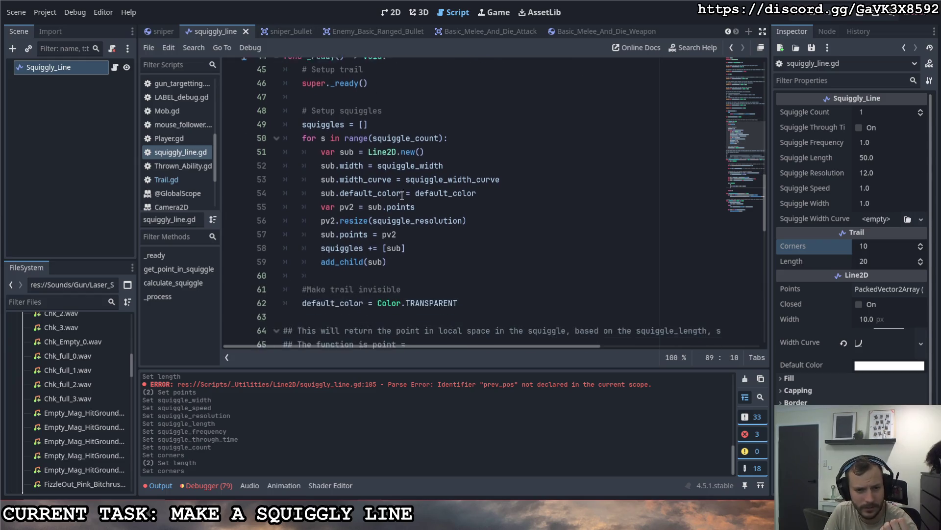
{"action": "scroll", "coordinate": [406, 191], "scroll_direction": "up", "scroll_amount": 1}
{"action": "scroll", "coordinate": [406, 192], "scroll_direction": "up", "scroll_amount": 1}
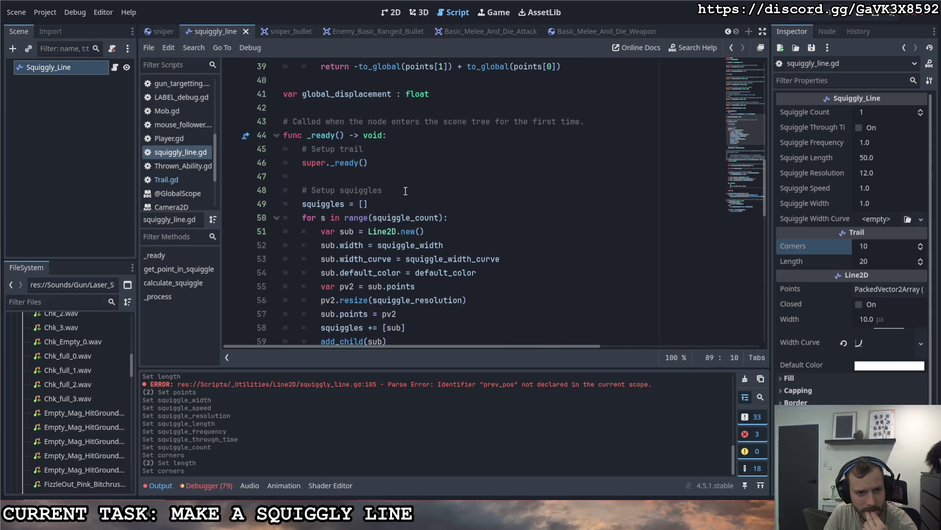
{"action": "scroll", "coordinate": [400, 192], "scroll_direction": "down", "scroll_amount": 5}
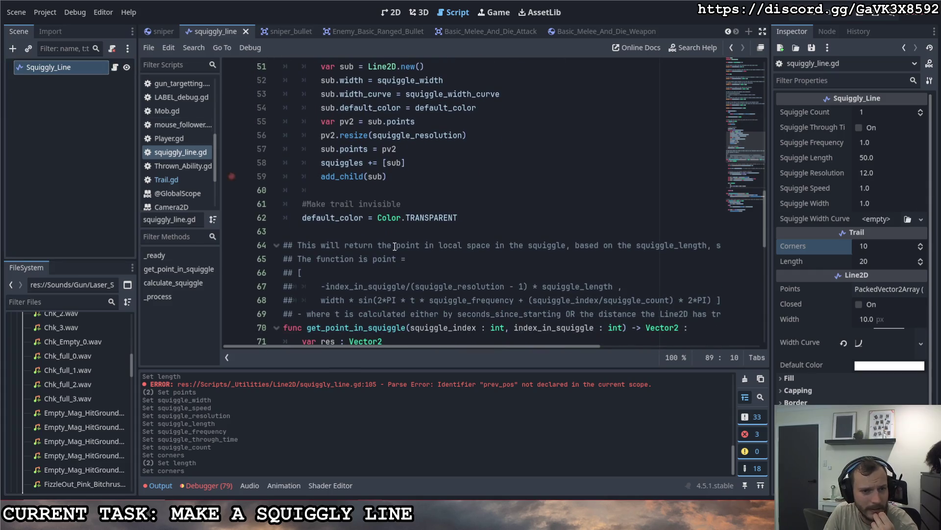
{"action": "left_click", "coordinate": [173, 179]}
Delete the leftover pass line in Trail.gd's _process function
{"action": "scroll", "coordinate": [400, 235], "scroll_direction": "down", "scroll_amount": 1}
{"action": "scroll", "coordinate": [401, 234], "scroll_direction": "up", "scroll_amount": 1}
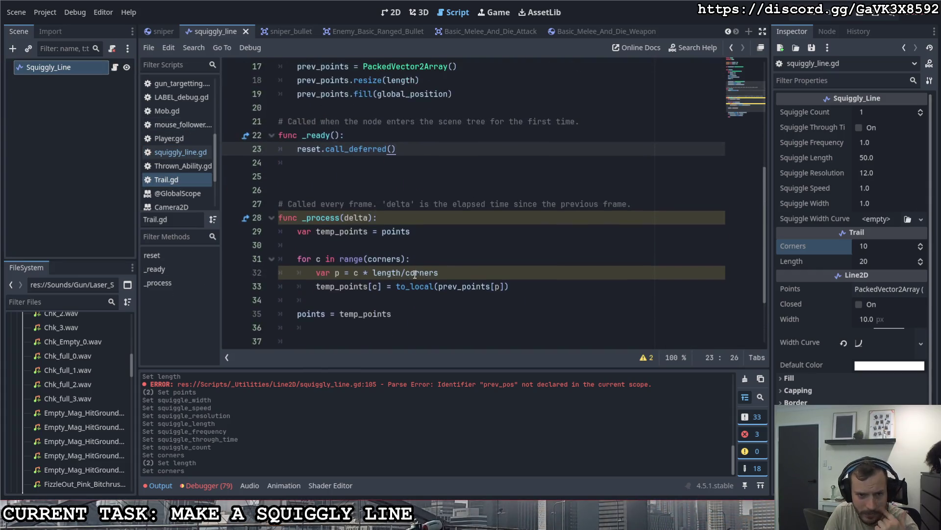
{"action": "scroll", "coordinate": [400, 234], "scroll_direction": "down", "scroll_amount": 1}
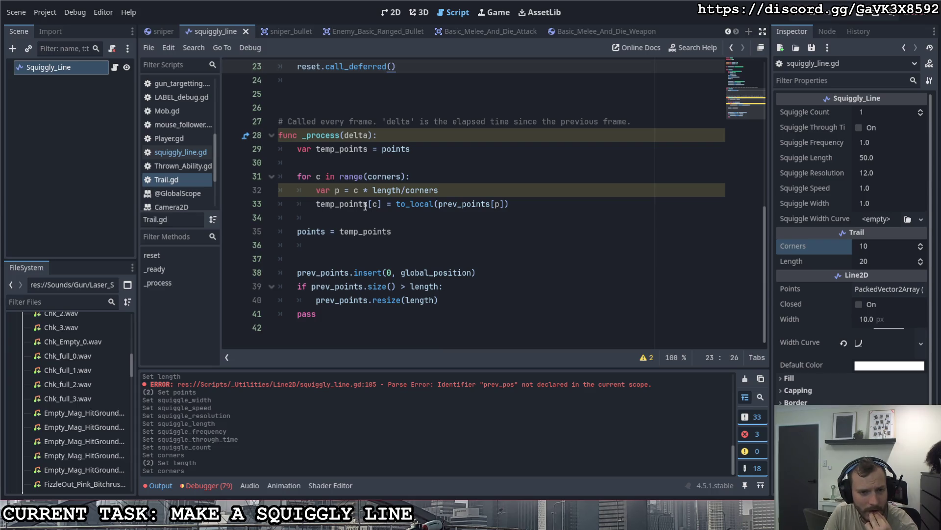
{"action": "left_click_drag", "start_coordinate": [334, 316], "coordinate": [227, 312]}
{"action": "key", "text": "BackSpace"}
{"action": "key", "text": "BackSpace"}
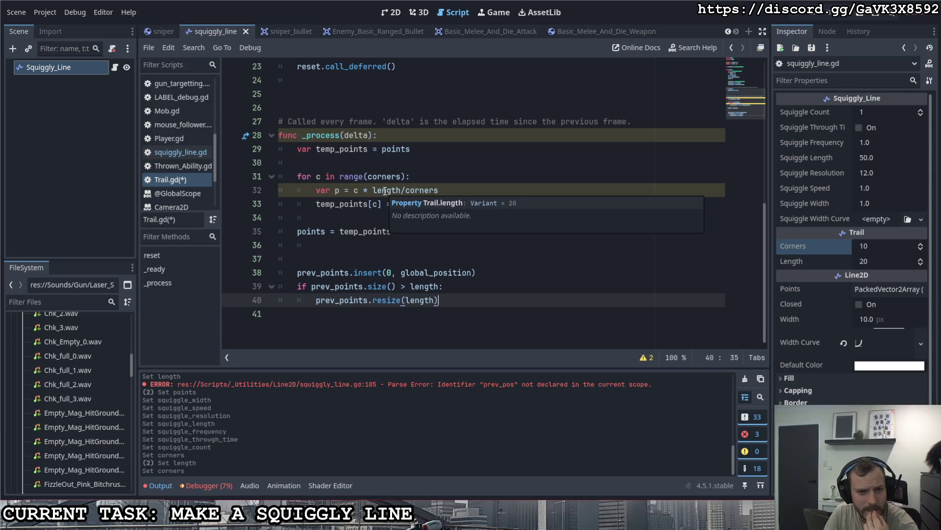
Wrap corners on line 32 in float() to clear the integer division warning, and save
{"action": "left_click", "coordinate": [301, 191]}
{"action": "left_click", "coordinate": [653, 359]}
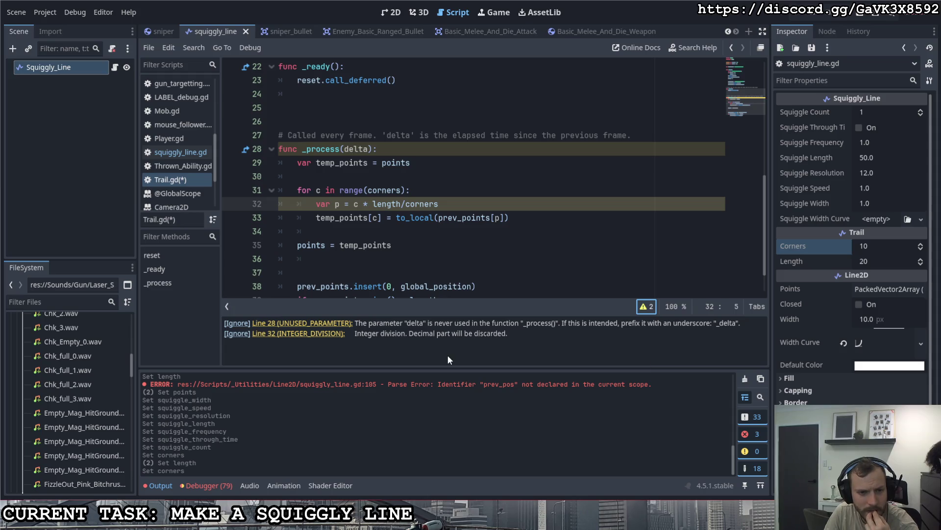
{"action": "scroll", "coordinate": [429, 282], "scroll_direction": "down", "scroll_amount": 2}
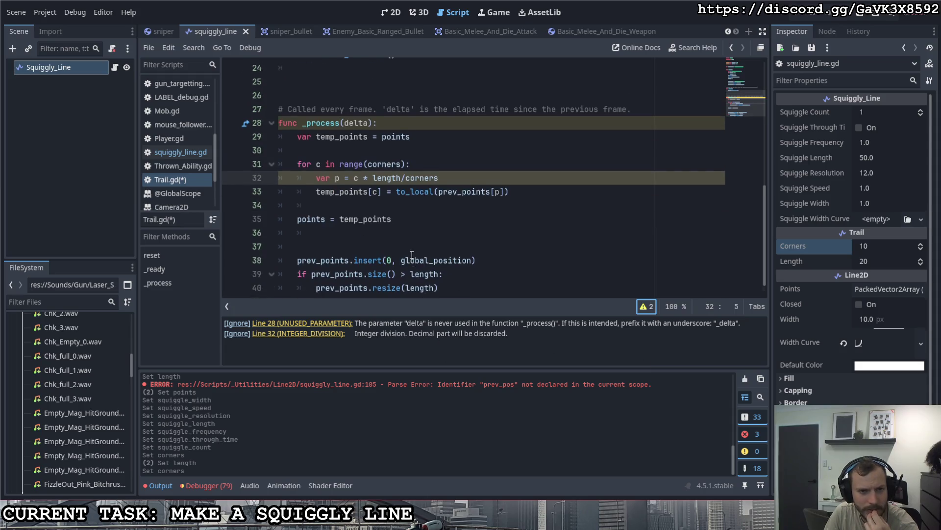
{"action": "scroll", "coordinate": [407, 238], "scroll_direction": "up", "scroll_amount": 2}
{"action": "left_click", "coordinate": [405, 204]}
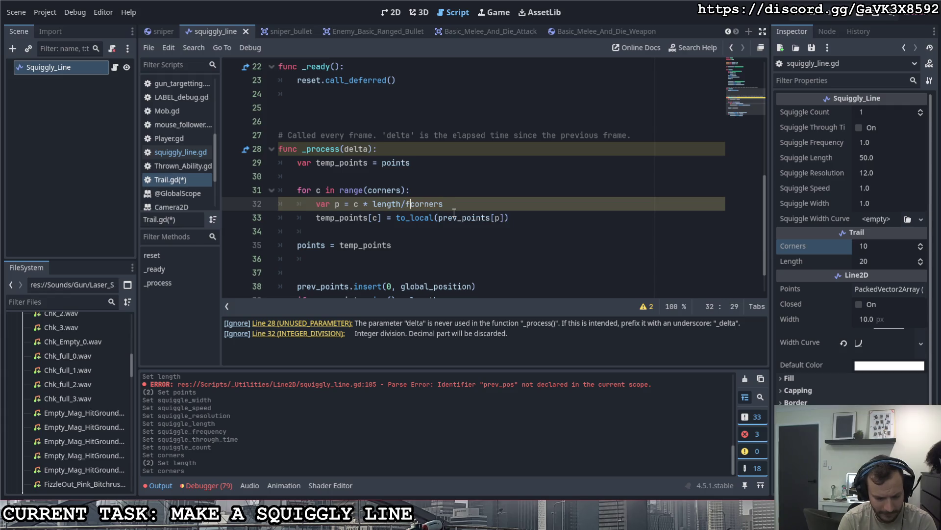
{"action": "type", "text": "float("}
{"action": "left_click", "coordinate": [477, 203]}
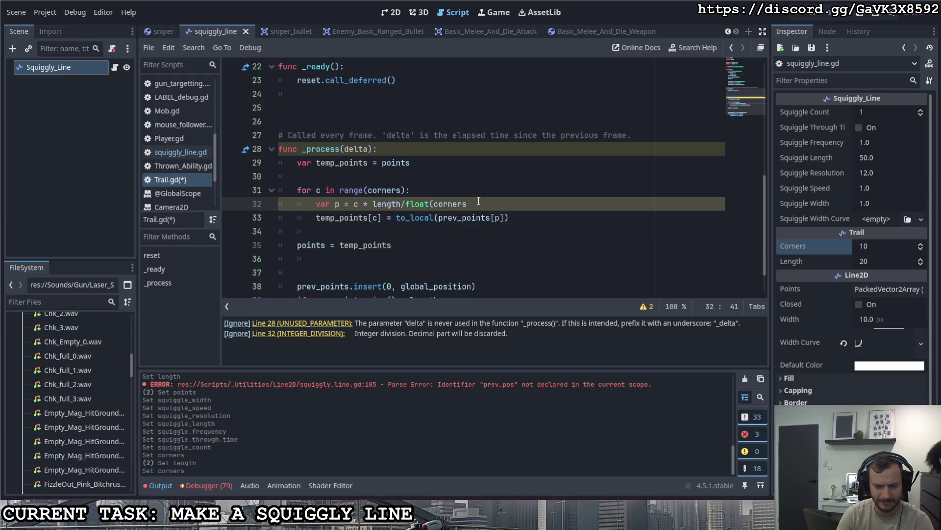
{"action": "type", "text": ")"}
{"action": "key", "text": "ctrl+s"}
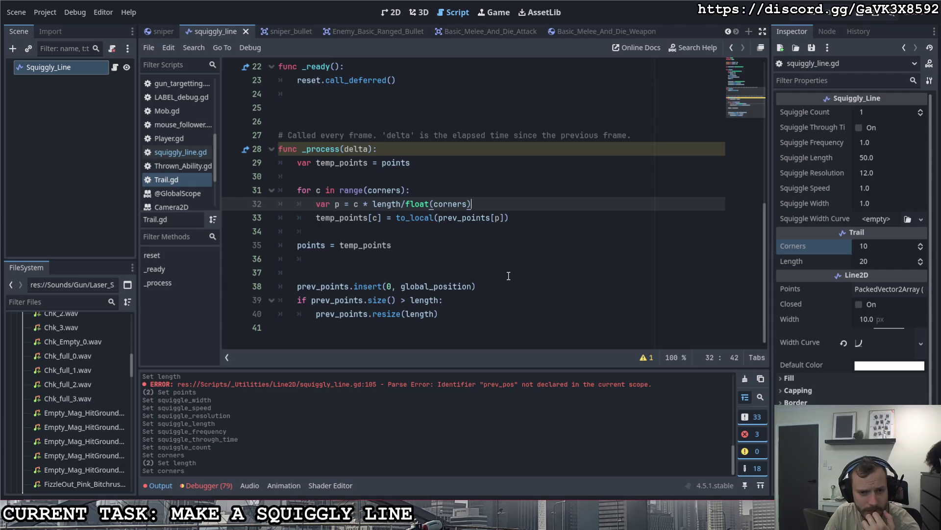
Rename the unused delta parameter of _process on line 28 to _delta
{"action": "left_click", "coordinate": [644, 357]}
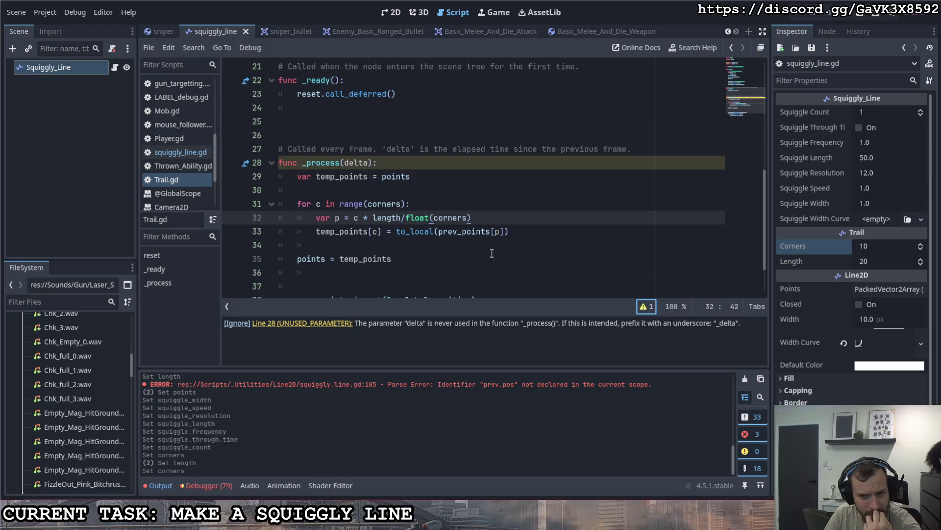
{"action": "left_click", "coordinate": [343, 163]}
{"action": "type", "text": "_"}
{"action": "left_click", "coordinate": [410, 178]}
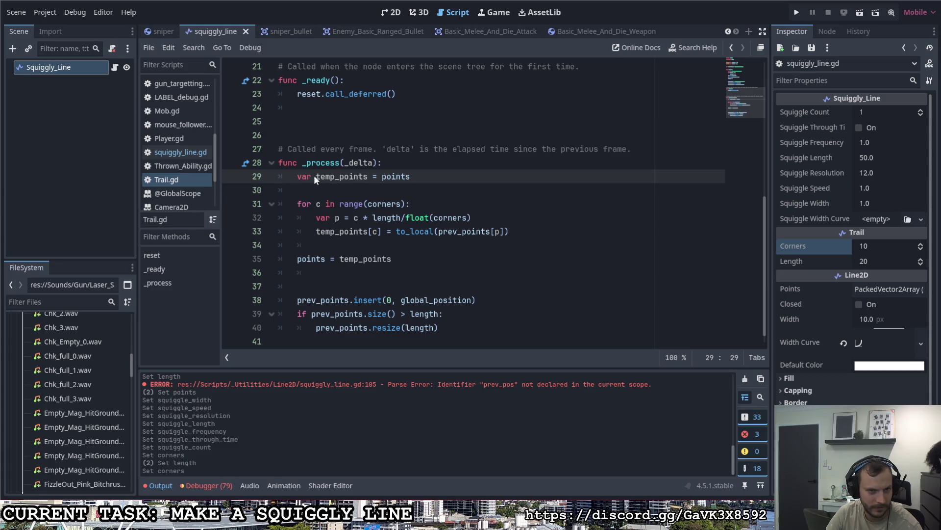
{"action": "mouse_move", "coordinate": [101, 195]}
{"action": "left_mouse_down"}
{"action": "mouse_move", "coordinate": [84, 195]}
{"action": "mouse_move", "coordinate": [140, 198]}
{"action": "left_mouse_up"}
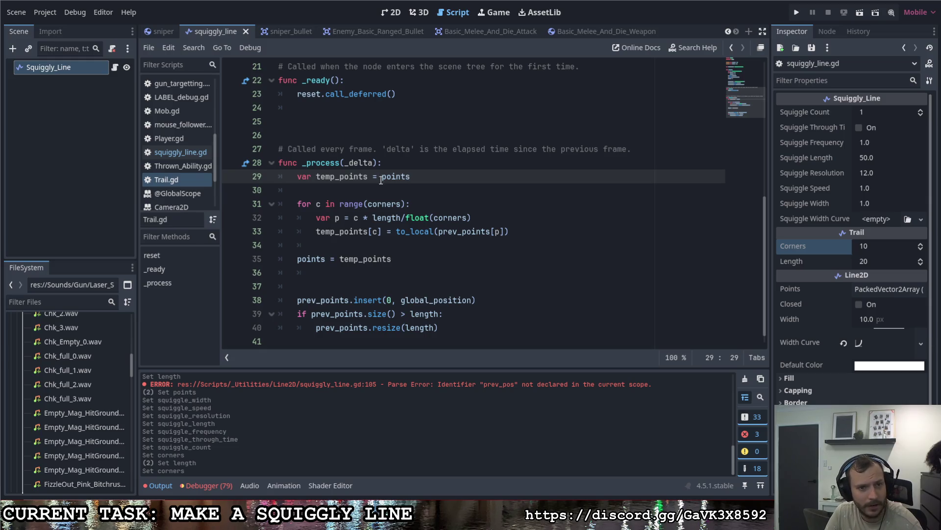
{"action": "left_click", "coordinate": [399, 158]}
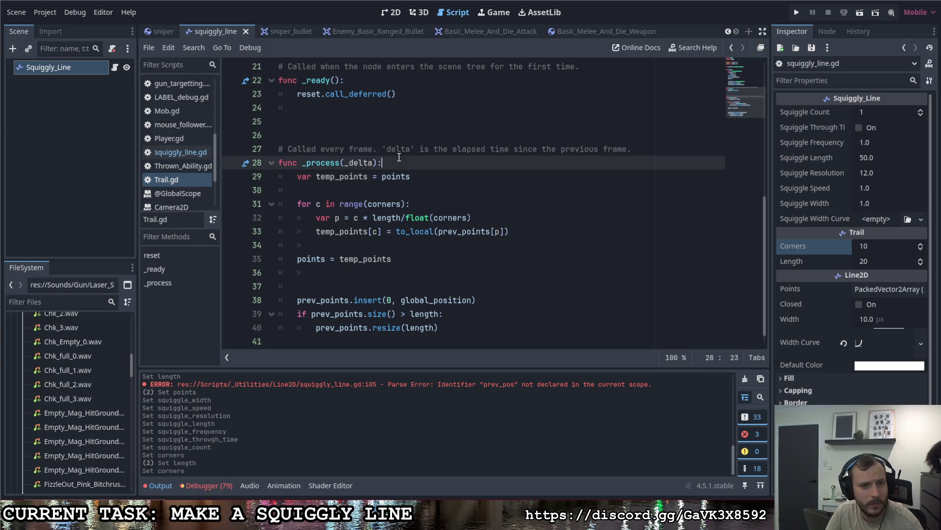
Switch to squiggly_line.gd and scroll down to its _process function
{"action": "left_click", "coordinate": [178, 151]}
{"action": "scroll", "coordinate": [407, 194], "scroll_direction": "down", "scroll_amount": 2}
{"action": "scroll", "coordinate": [406, 194], "scroll_direction": "up", "scroll_amount": 7}
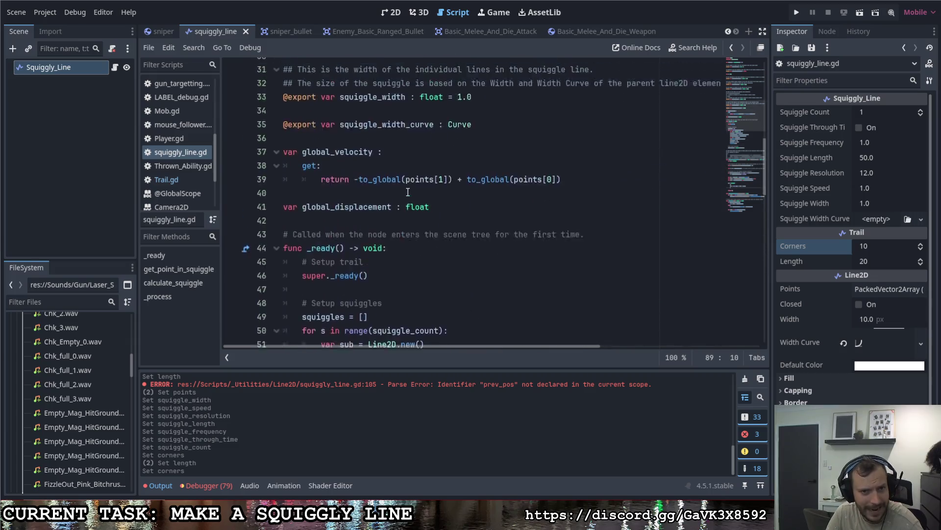
{"action": "scroll", "coordinate": [402, 196], "scroll_direction": "down", "scroll_amount": 5}
{"action": "scroll", "coordinate": [401, 196], "scroll_direction": "up", "scroll_amount": 2}
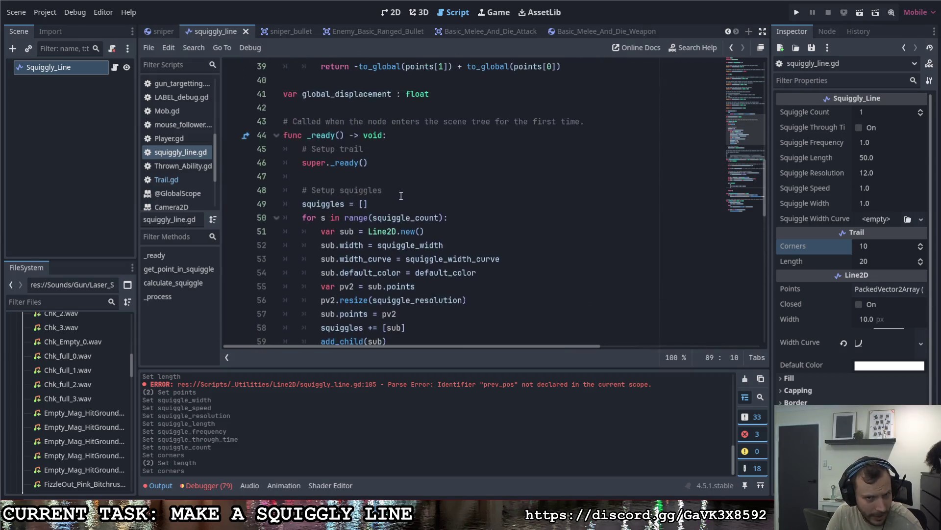
{"action": "scroll", "coordinate": [372, 208], "scroll_direction": "down", "scroll_amount": 9}
{"action": "scroll", "coordinate": [346, 221], "scroll_direction": "down", "scroll_amount": 2}
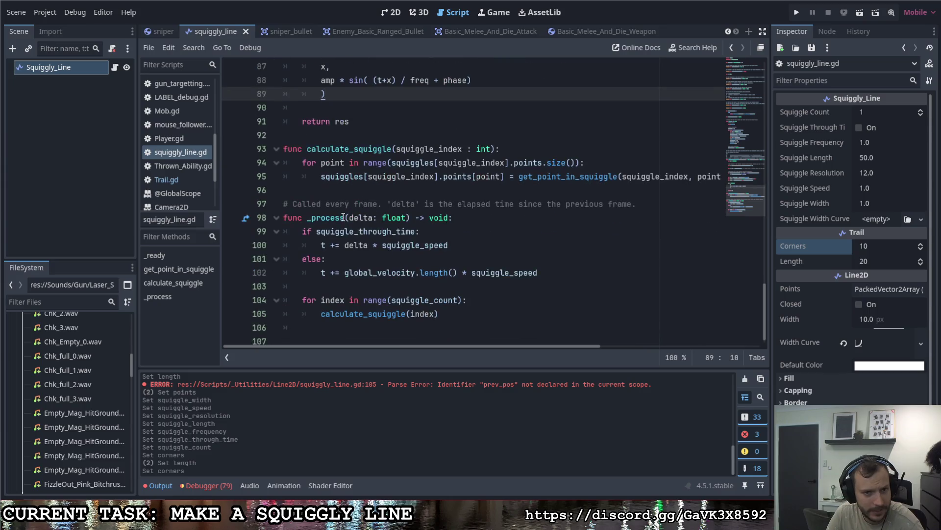
Insert a blank opening line inside _process, discarding a half-typed 'self'
{"action": "left_click", "coordinate": [505, 207]}
{"action": "key", "text": "Return"}
{"action": "key", "text": "Return"}
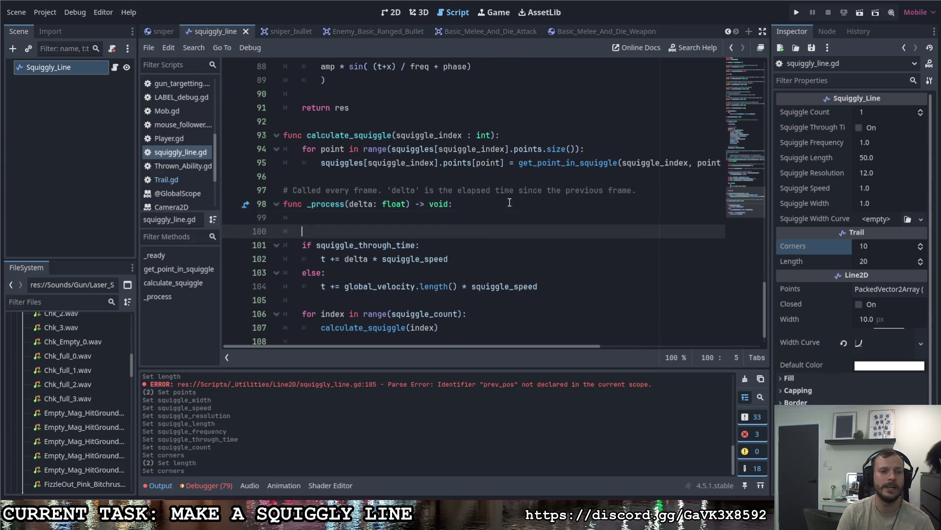
{"action": "key", "text": "Up"}
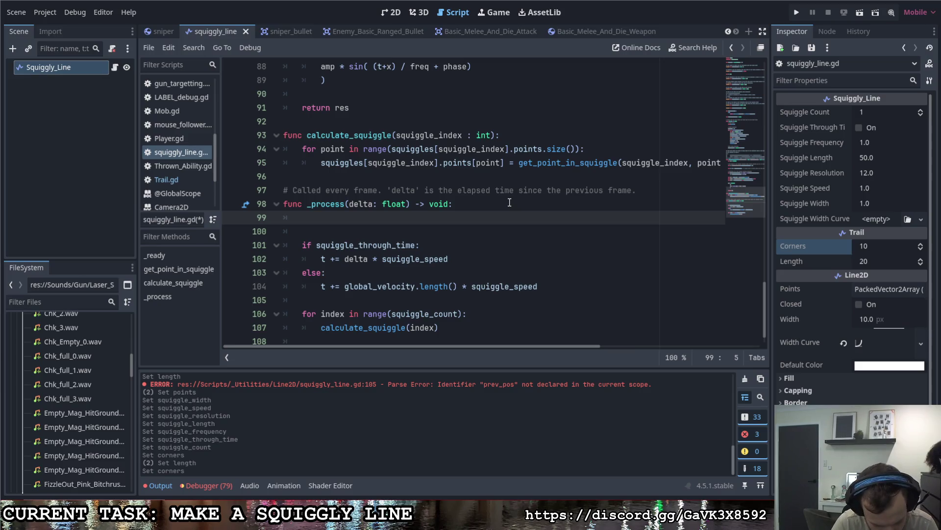
{"action": "type", "text": "self"}
{"action": "key", "text": "BackSpace"}
{"action": "key", "text": "BackSpace"}
{"action": "key", "text": "BackSpace"}
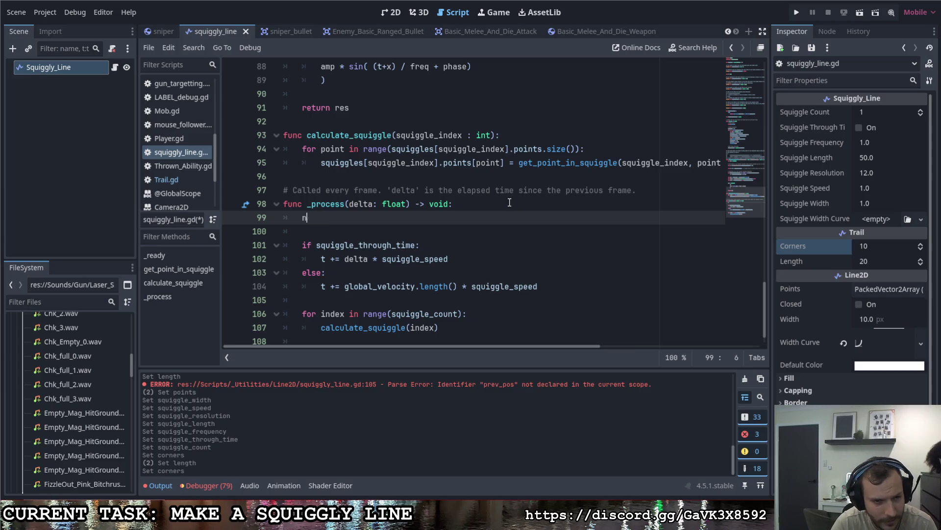
{"action": "scroll", "coordinate": [509, 202], "scroll_direction": "up", "scroll_amount": 20}
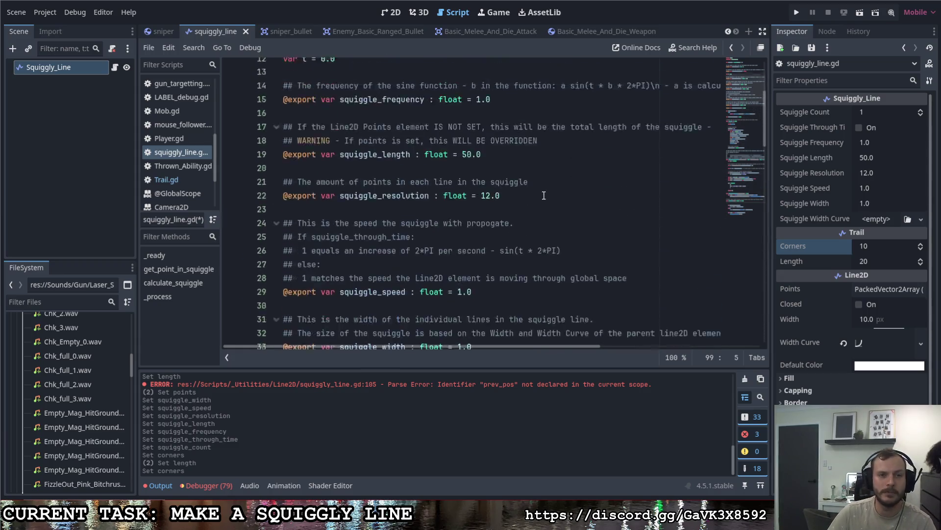
{"action": "scroll", "coordinate": [540, 199], "scroll_direction": "down", "scroll_amount": 9}
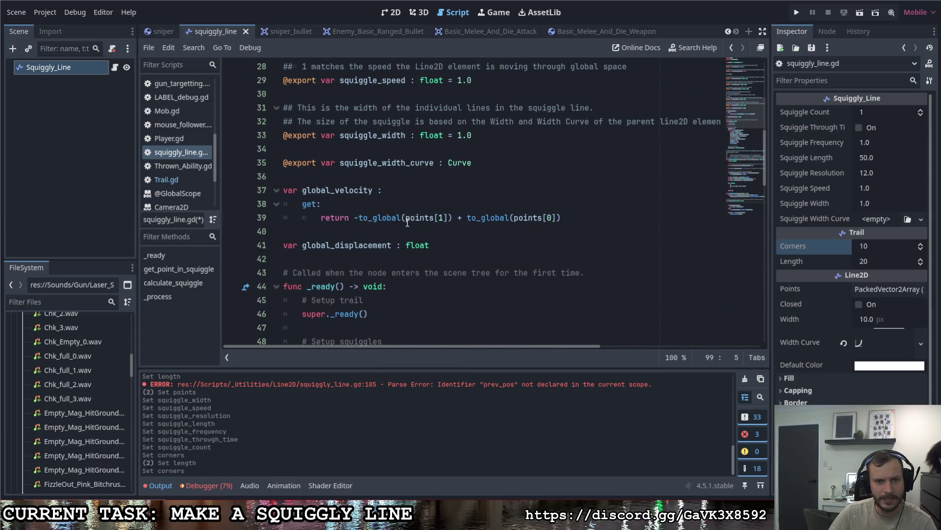
Declare var path_from_points : Path2D below global_displacement, starting a get: block
{"action": "left_click", "coordinate": [423, 251]}
{"action": "key", "text": "Return"}
{"action": "key", "text": "Return"}
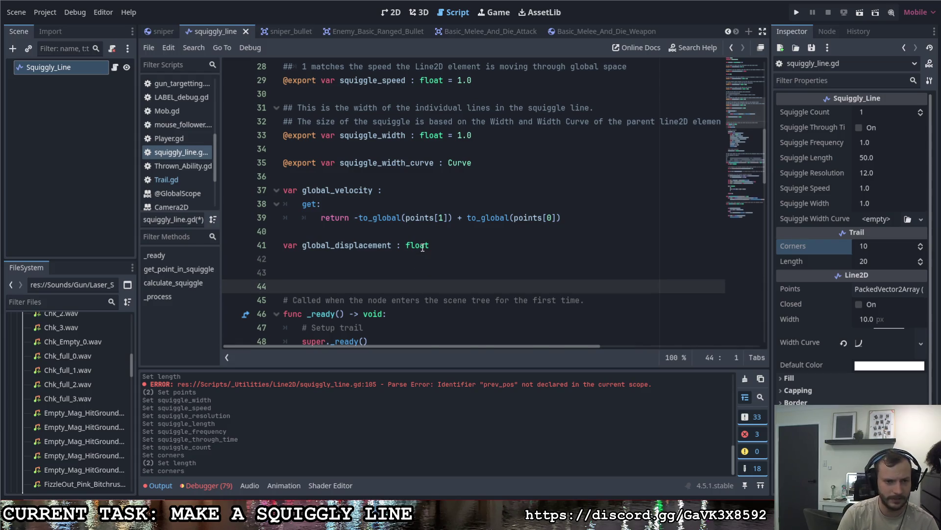
{"action": "key", "text": "Up"}
{"action": "type", "text": "var"}
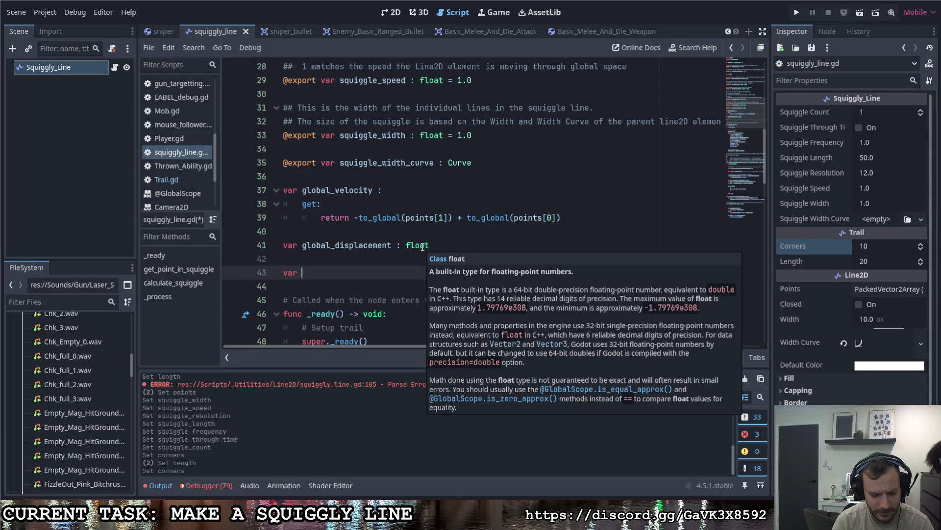
{"action": "type", "text": " path"}
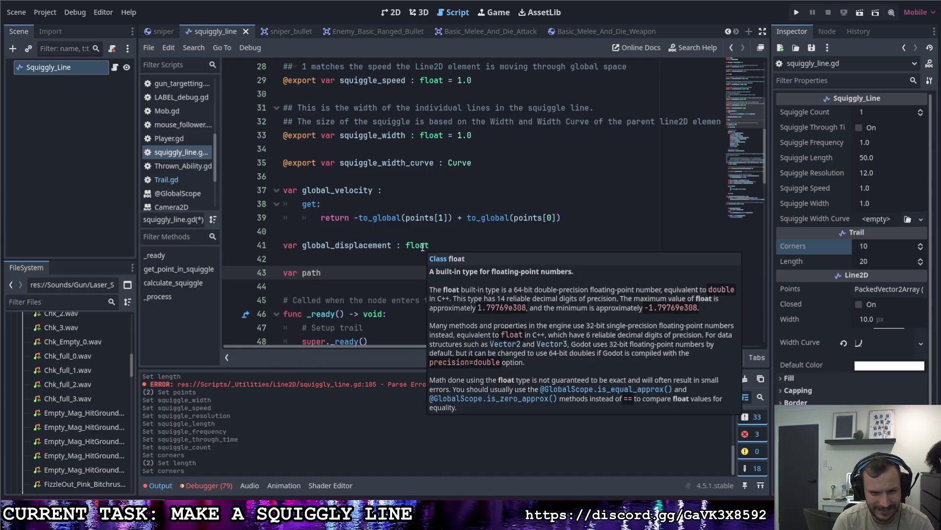
{"action": "type", "text": "_from_point"}
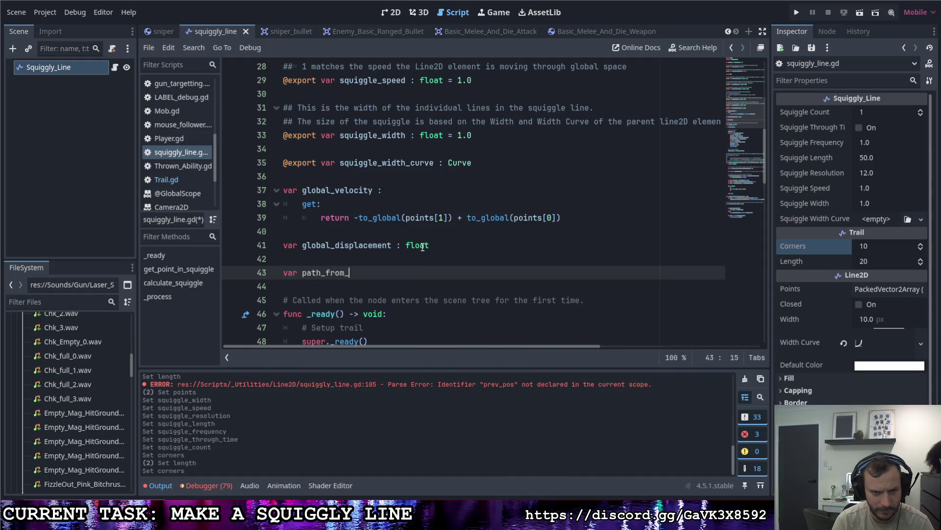
{"action": "type", "text": "s : "}
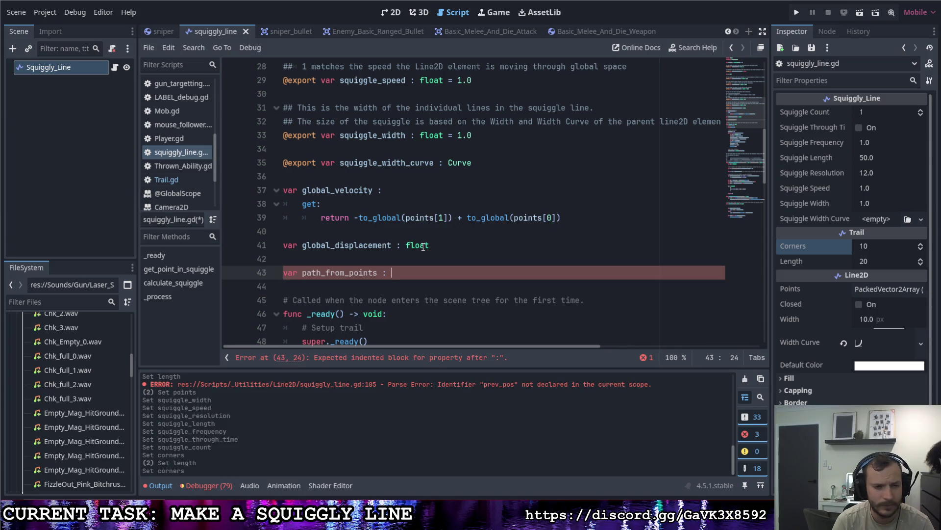
{"action": "type", "text": "Path2d"}
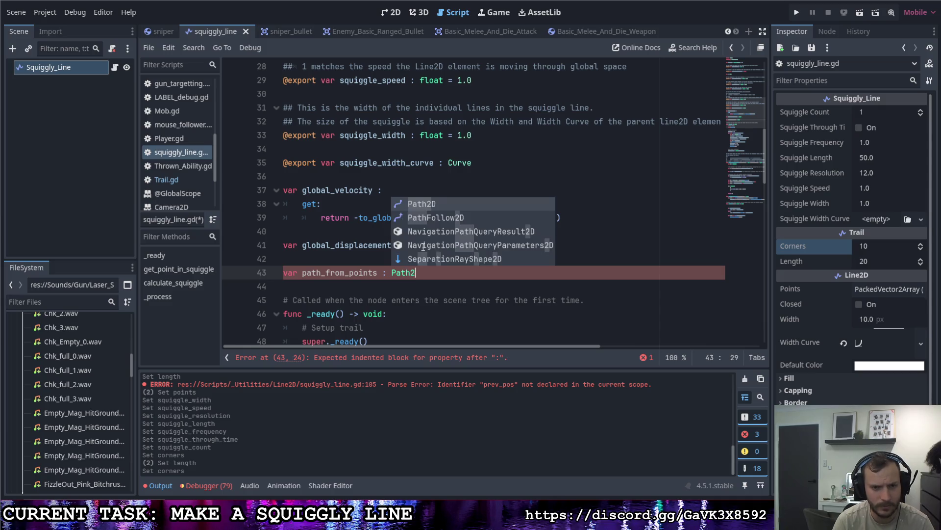
{"action": "key", "text": "Return"}
{"action": "type", "text": ":"}
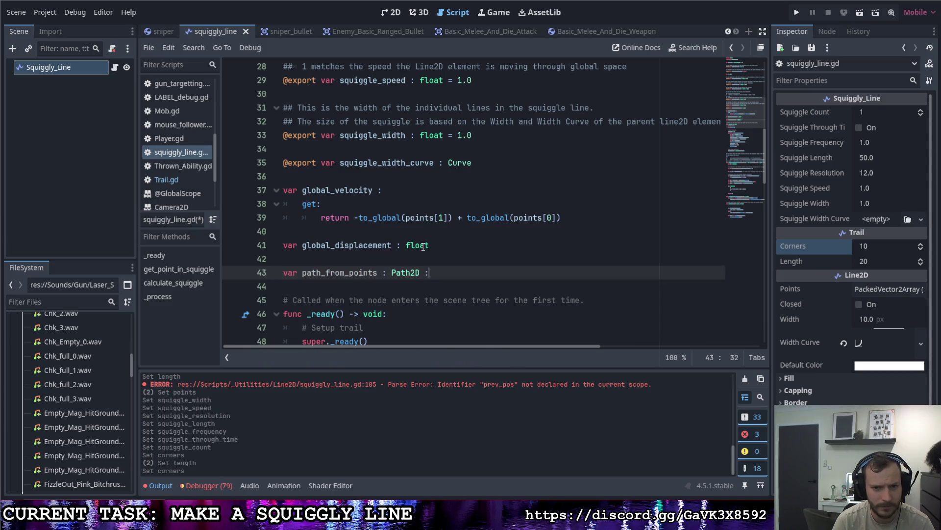
{"action": "key", "text": "Return"}
{"action": "type", "text": "get:"}
{"action": "key", "text": "Return"}
{"action": "type", "text": "return "}
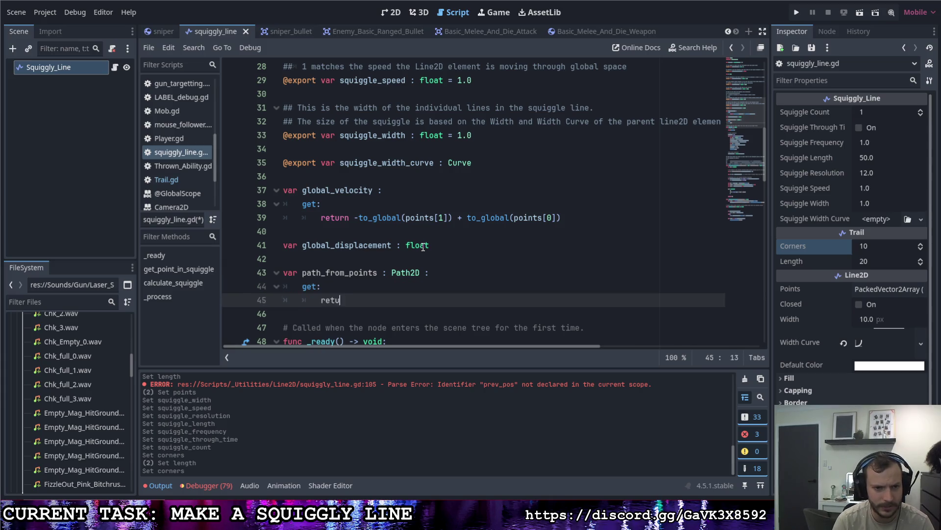
{"action": "type", "text": "path"}
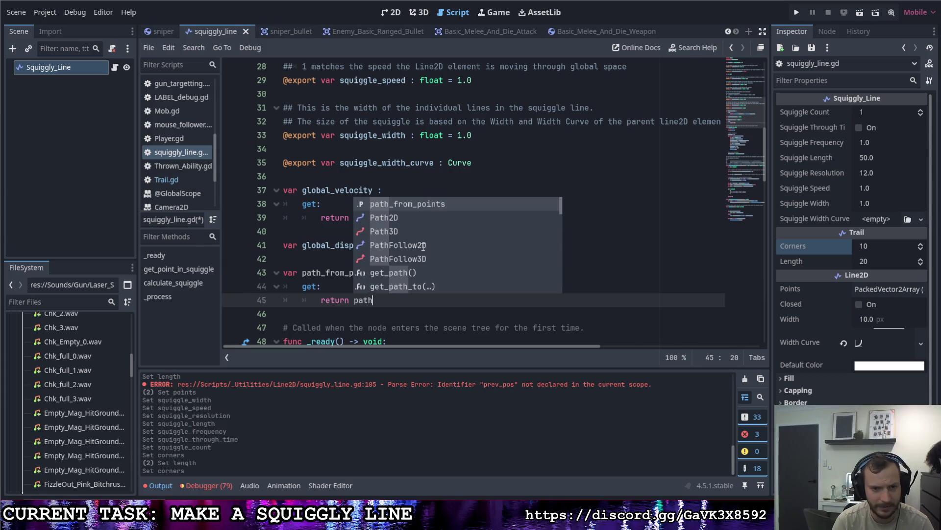
Replace the getter with an initializer: var path_from_points : Path2D = Path2D.new()
{"action": "key", "text": "BackSpace"}
{"action": "key", "text": "BackSpace"}
{"action": "key", "text": "BackSpace"}
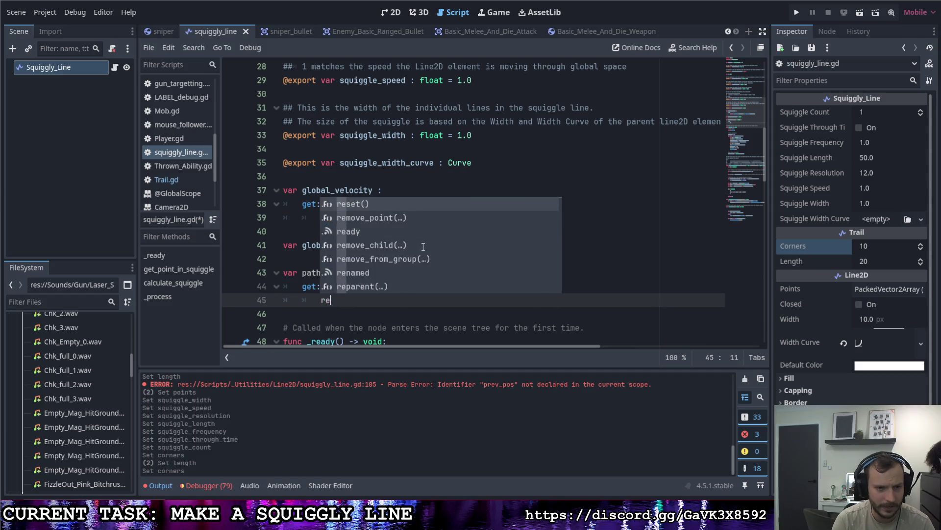
{"action": "type", "text": "var p = "}
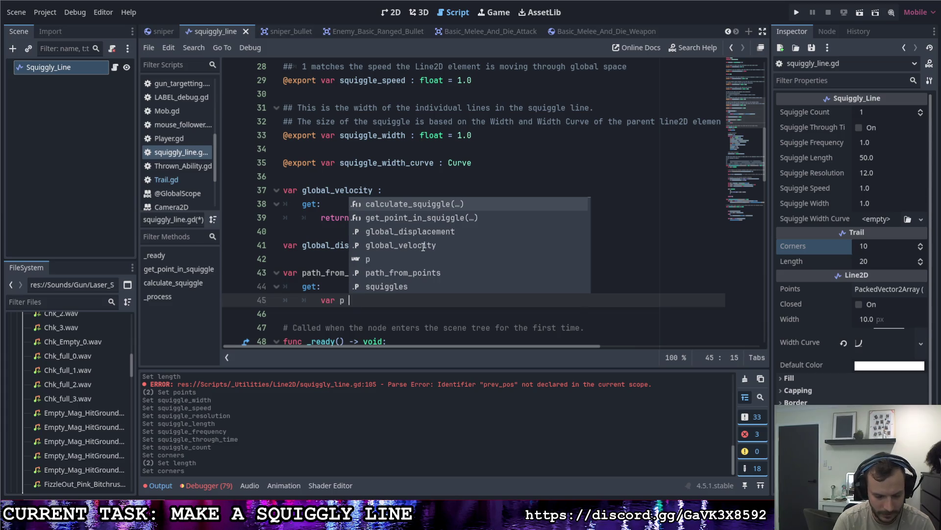
{"action": "type", "text": "Path2D."}
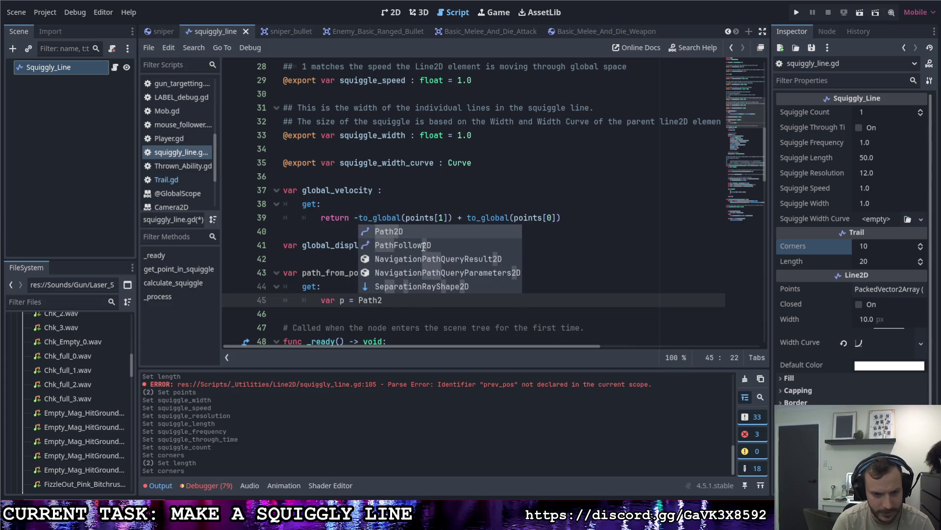
{"action": "type", "text": "n"}
{"action": "key", "text": "Return"}
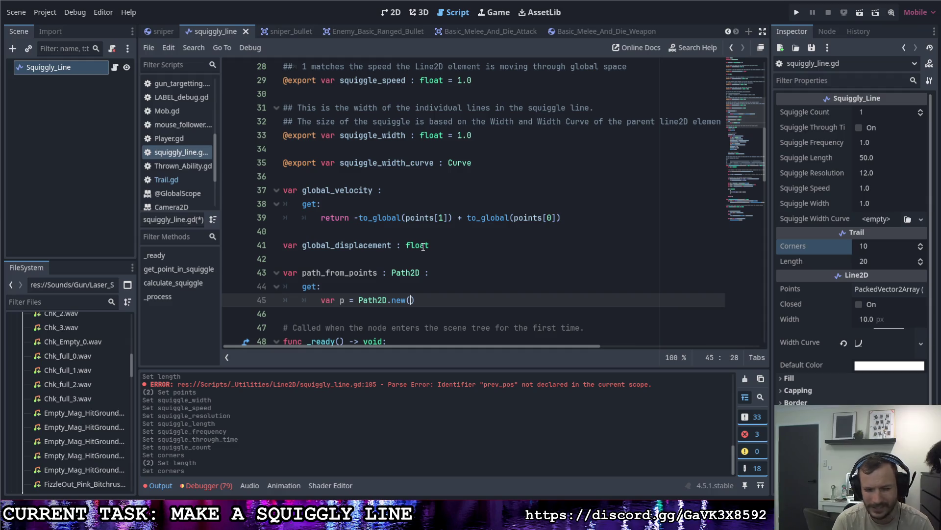
{"action": "key", "text": "Right"}
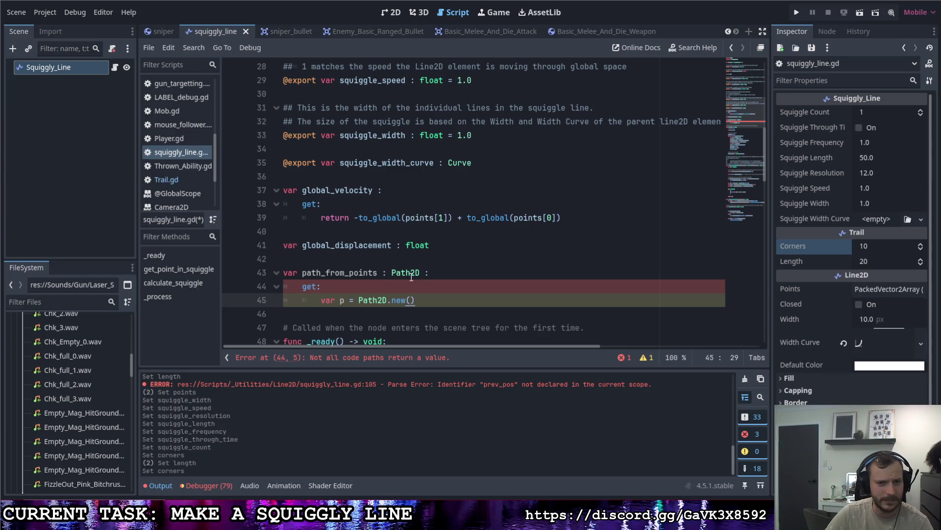
{"action": "mouse_move", "coordinate": [431, 300]}
{"action": "left_mouse_down"}
{"action": "mouse_move", "coordinate": [417, 273]}
{"action": "mouse_move", "coordinate": [472, 279]}
{"action": "left_mouse_up"}
{"action": "key", "text": "BackSpace"}
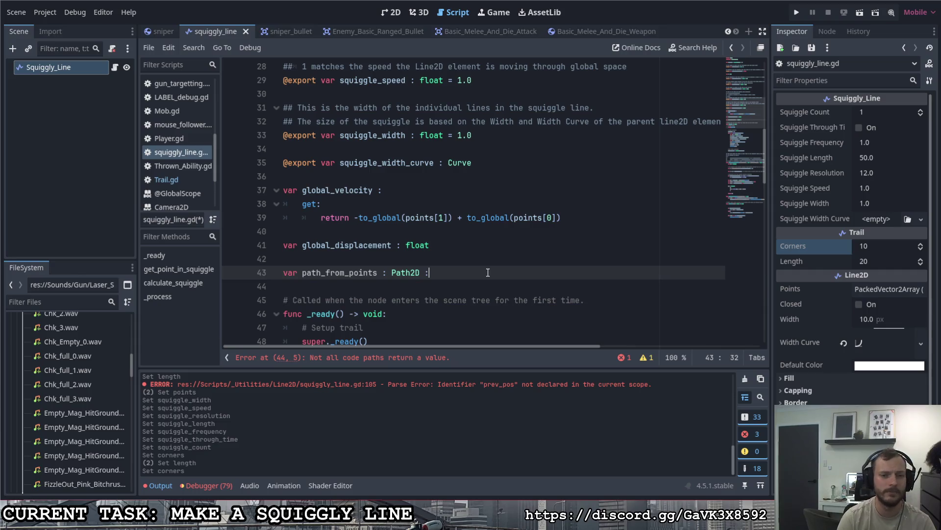
{"action": "key", "text": "BackSpace"}
{"action": "type", "text": "= Path"}
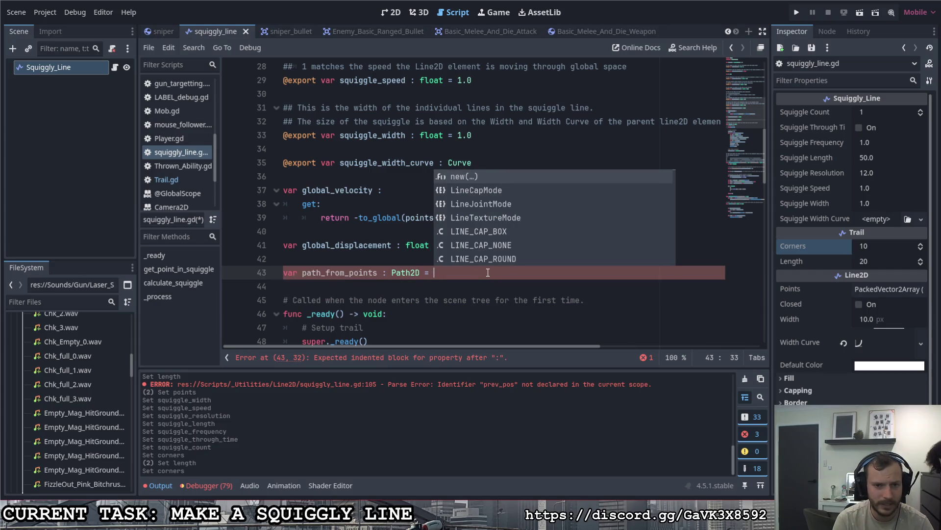
{"action": "key", "text": "Return"}
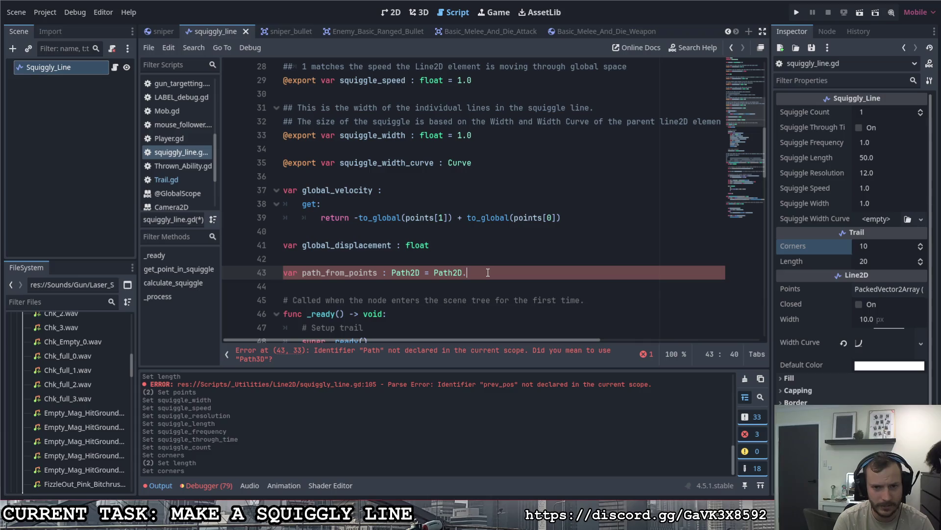
{"action": "type", "text": ".new()"}
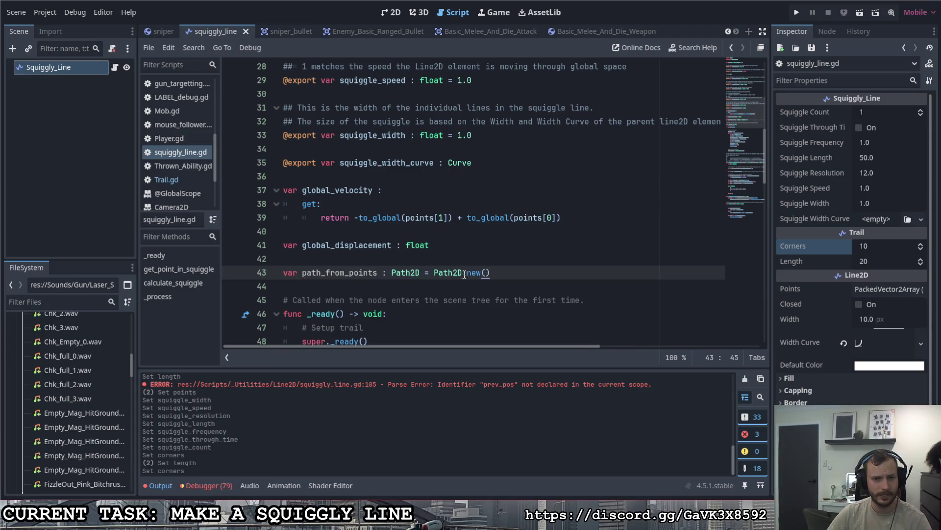
{"action": "scroll", "coordinate": [442, 293], "scroll_direction": "down", "scroll_amount": 10}
Call super._process(delta) on the first line of _process
{"action": "scroll", "coordinate": [442, 292], "scroll_direction": "down", "scroll_amount": 11}
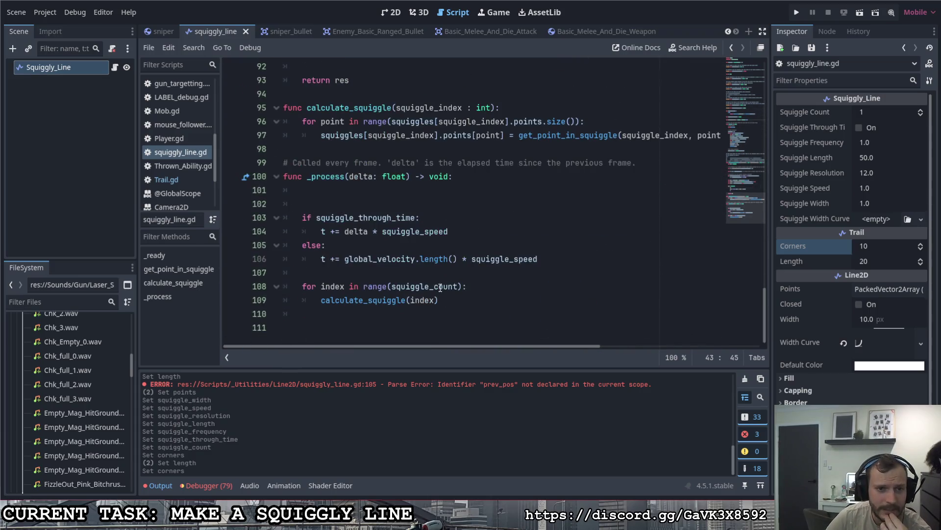
{"action": "left_click", "coordinate": [406, 185]}
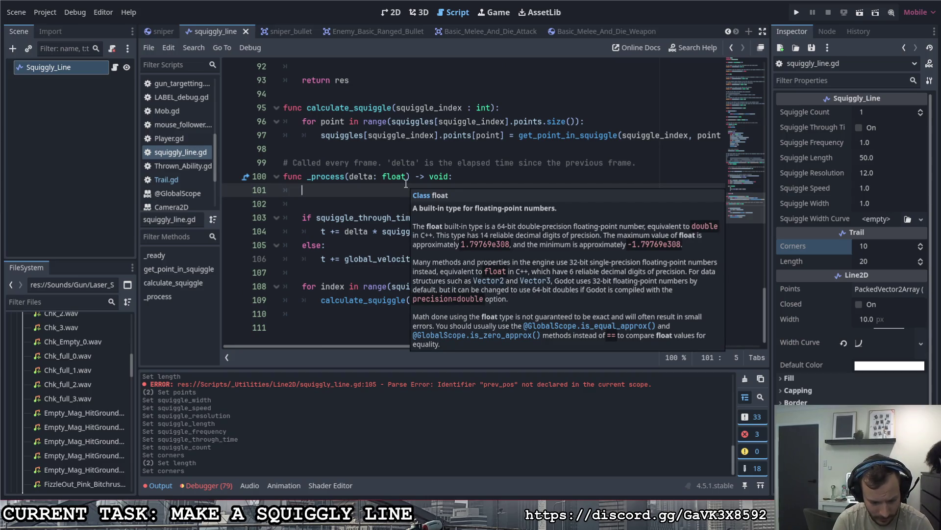
{"action": "type", "text": "super"}
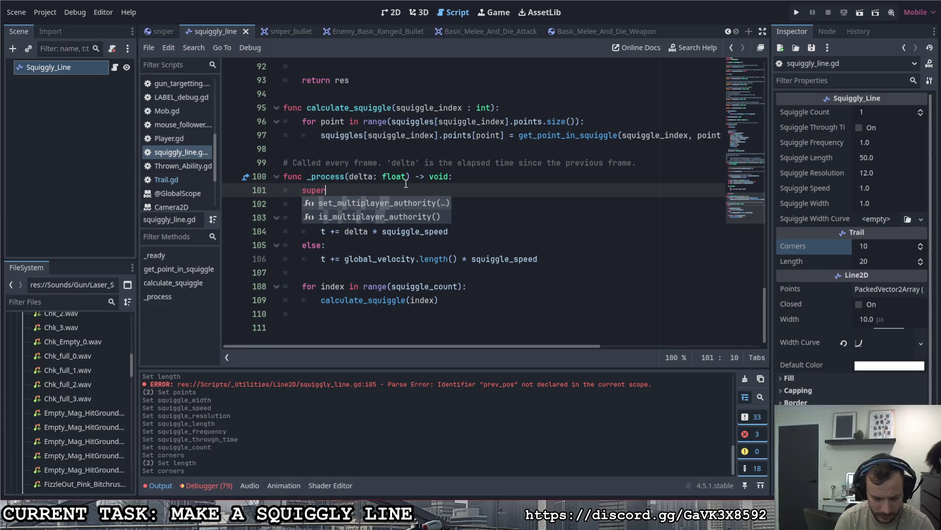
{"action": "type", "text": "._pr"}
{"action": "key", "text": "Return"}
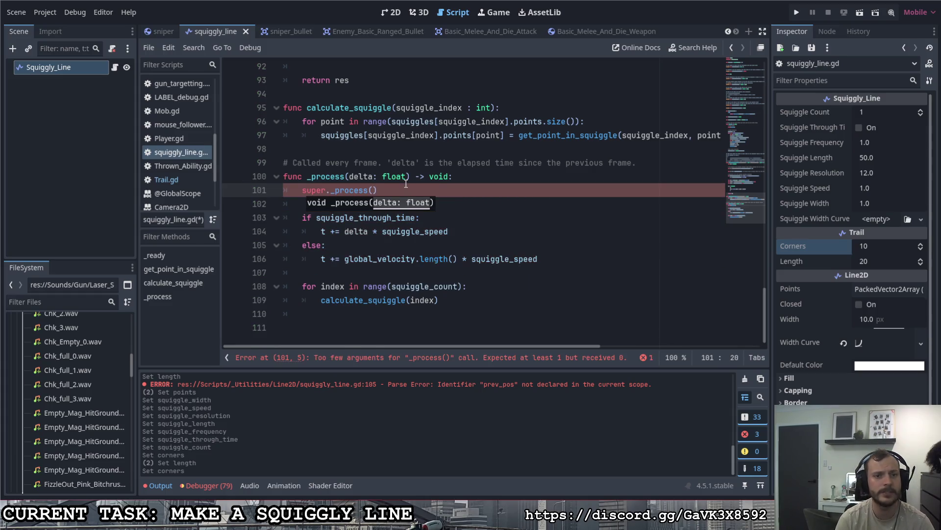
{"action": "type", "text": "delta"}
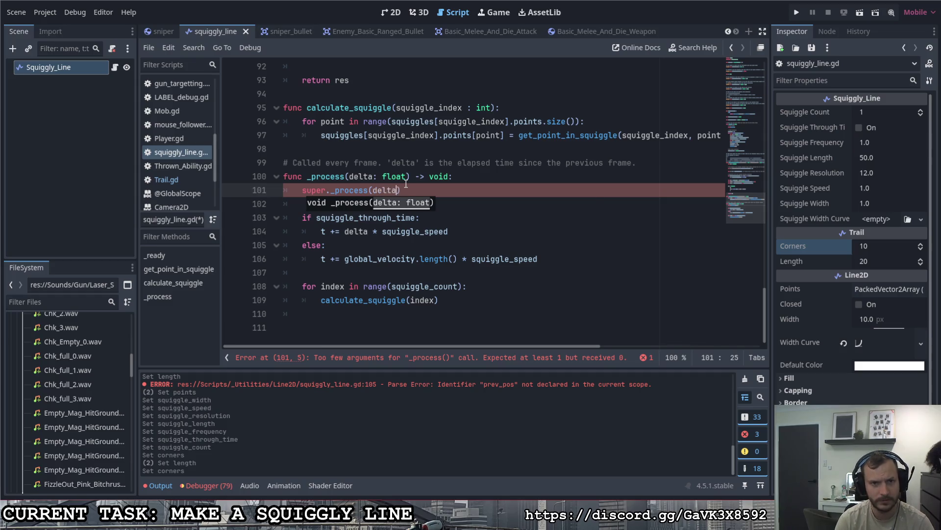
{"action": "key", "text": "Return"}
{"action": "key", "text": "End"}
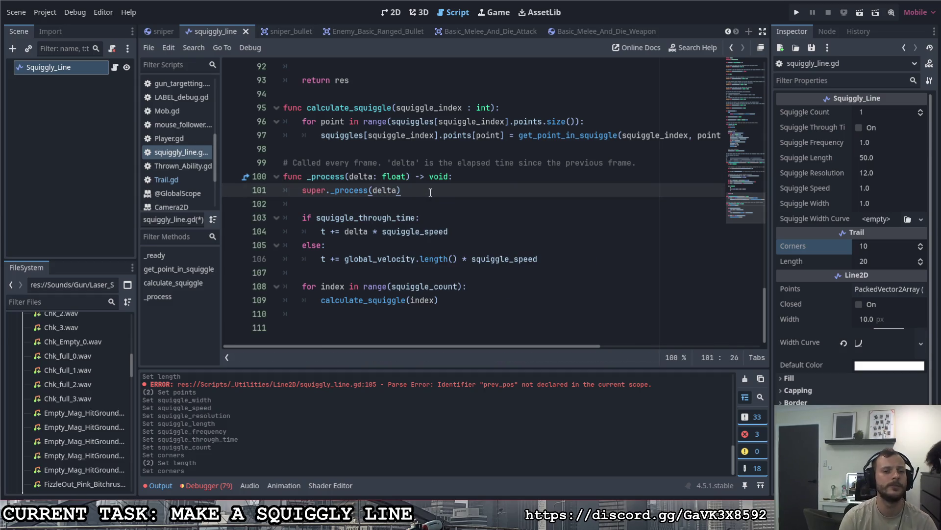
{"action": "key", "text": "Return"}
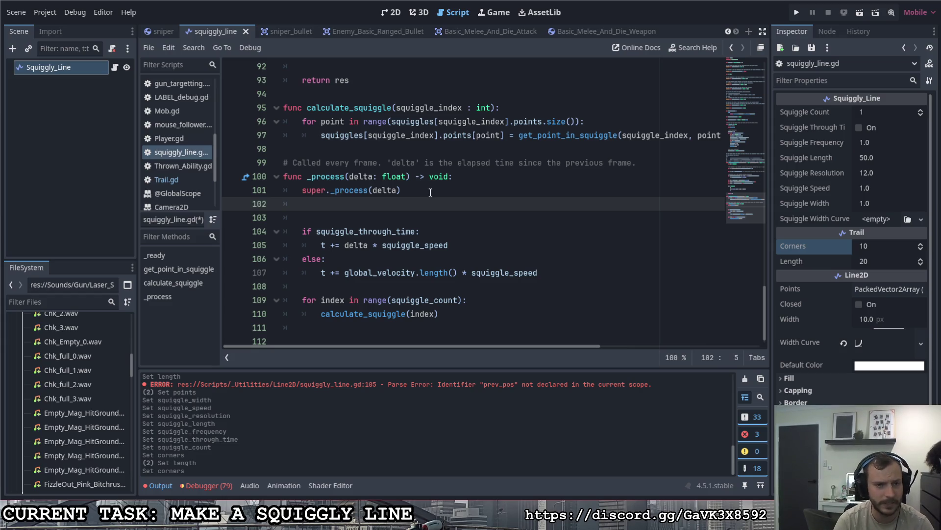
Add an '#Update trail' comment above the super._process(delta) call
{"action": "left_click", "coordinate": [430, 192]}
{"action": "key", "text": "ctrl+shift+Return"}
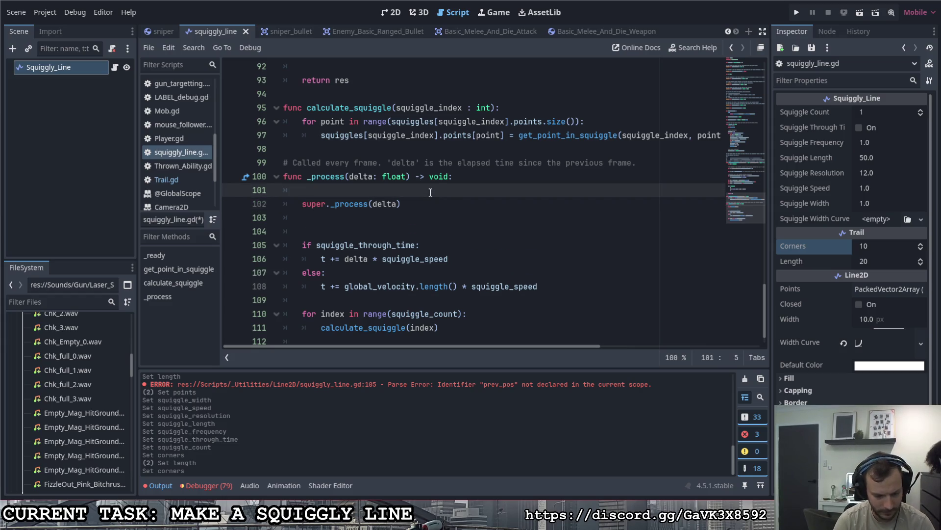
{"action": "type", "text": "#Update trail"}
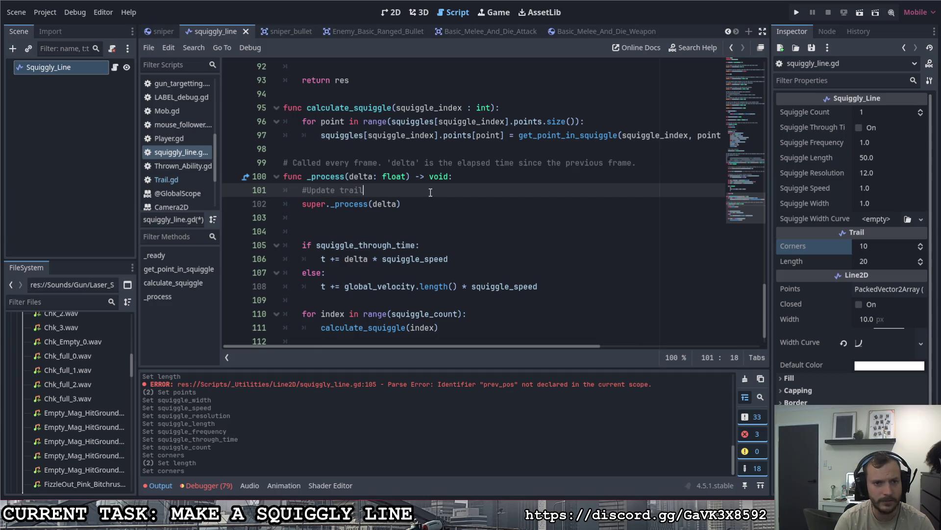
{"action": "key", "text": "Down"}
{"action": "key", "text": "Down"}
{"action": "key", "text": "Return"}
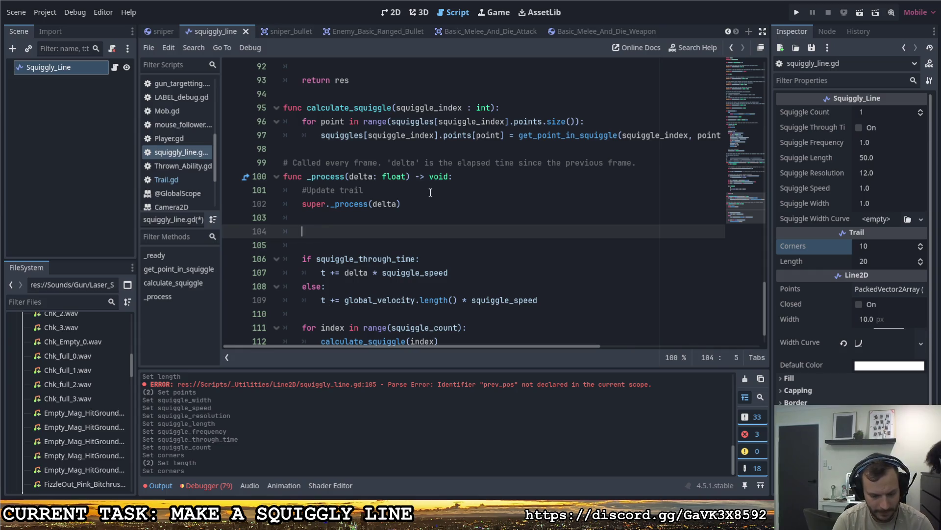
Add the comment '#Get points from trail, apply to path,' and start a path_from_points line
{"action": "type", "text": "#Get points from "}
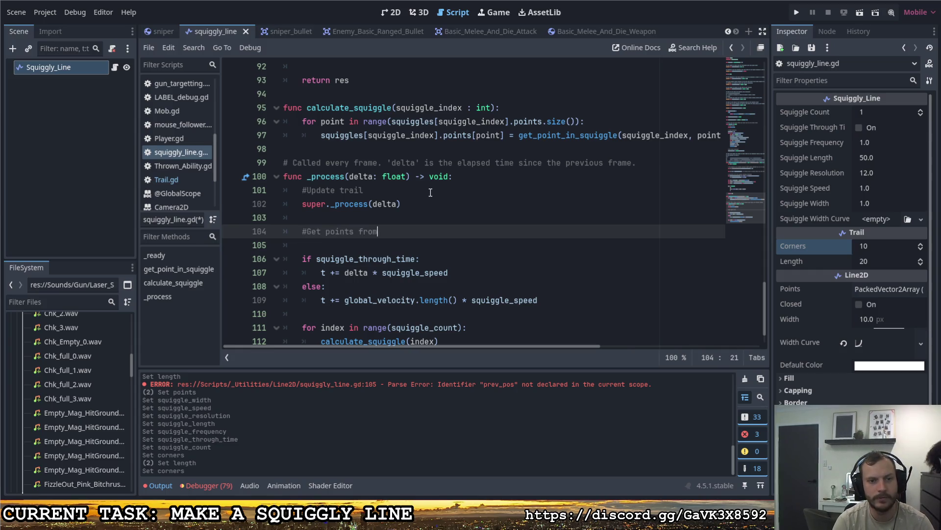
{"action": "type", "text": "trail, apply t"}
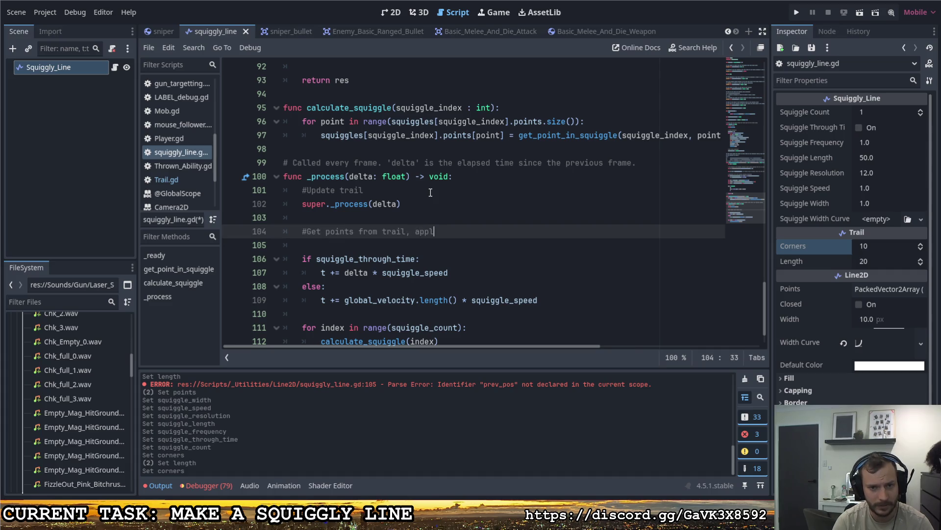
{"action": "type", "text": "o path,"}
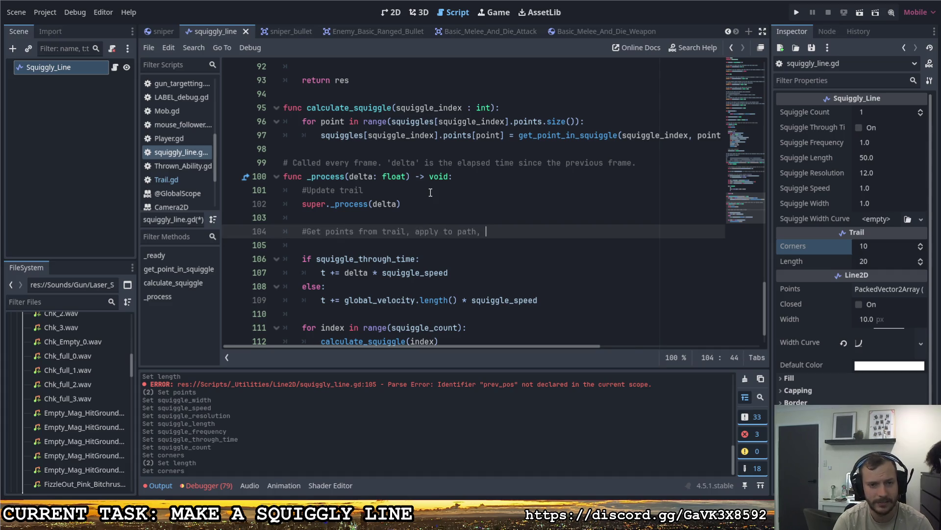
{"action": "key", "text": "Return"}
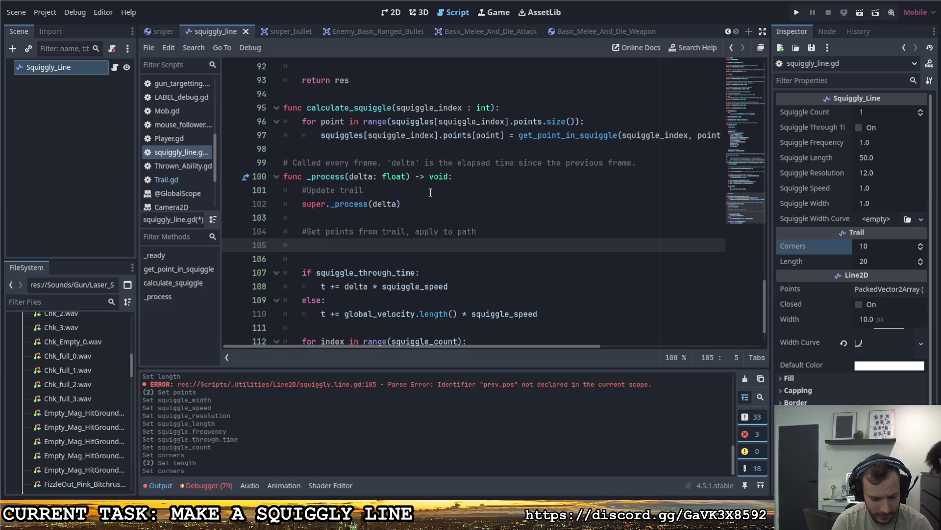
{"action": "type", "text": "path_"}
{"action": "key", "text": "Return"}
{"action": "type", "text": "="}
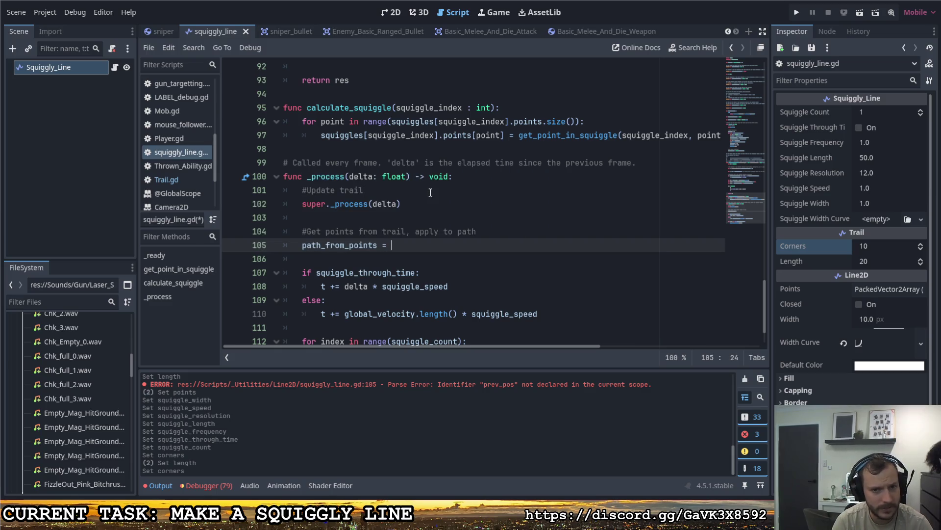
{"action": "key", "text": "ctrl+space"}
{"action": "key", "text": "BackSpace"}
{"action": "key", "text": "BackSpace"}
{"action": "key", "text": "BackSpace"}
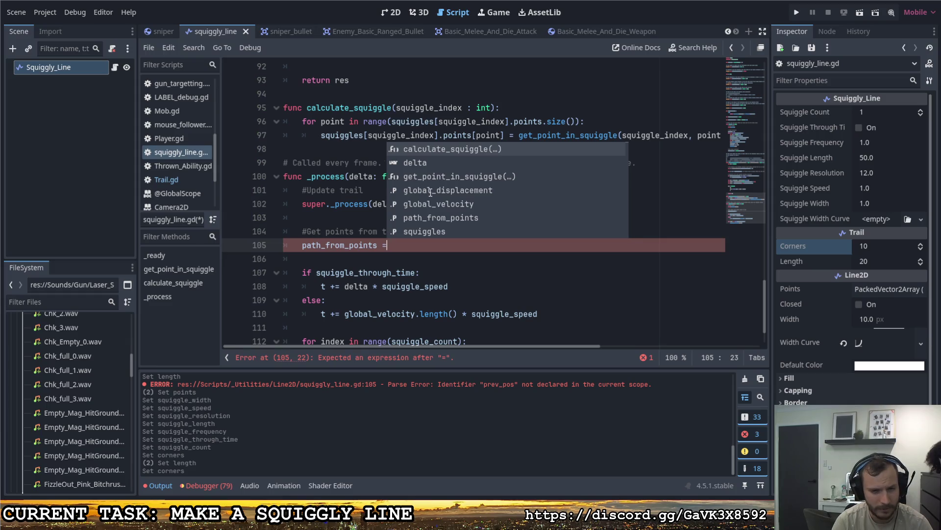
{"action": "type", "text": "."}
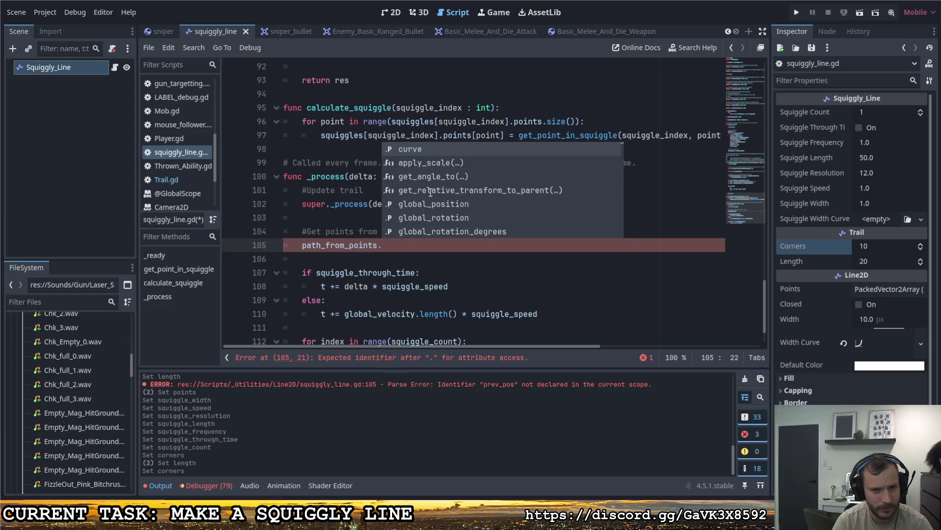
{"action": "type", "text": "poin"}
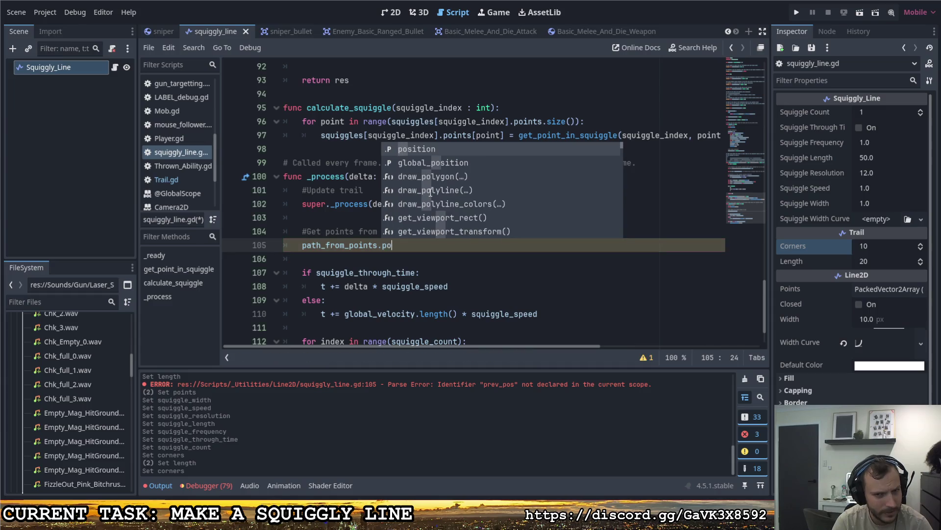
{"action": "key", "text": "BackSpace"}
{"action": "key", "text": "BackSpace"}
{"action": "key", "text": "BackSpace"}
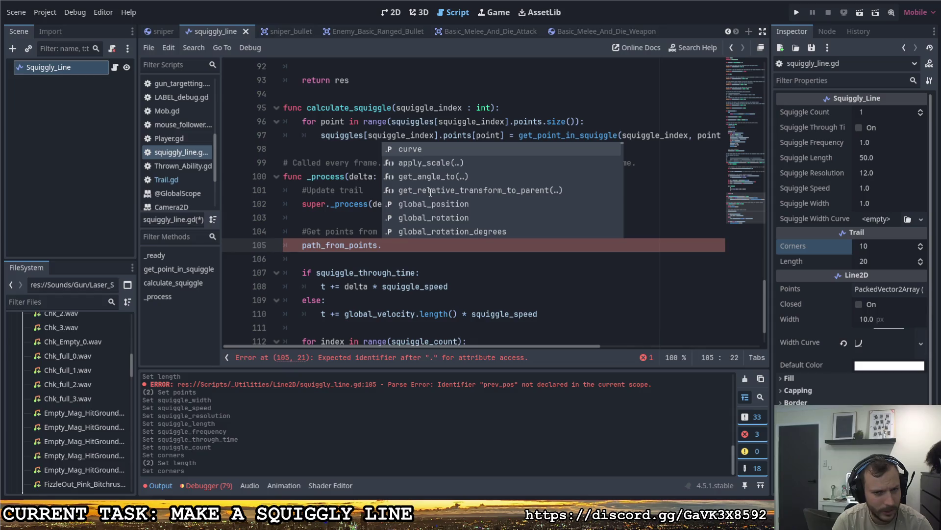
{"action": "key", "text": "BackSpace"}
{"action": "right_click", "coordinate": [74, 67]}
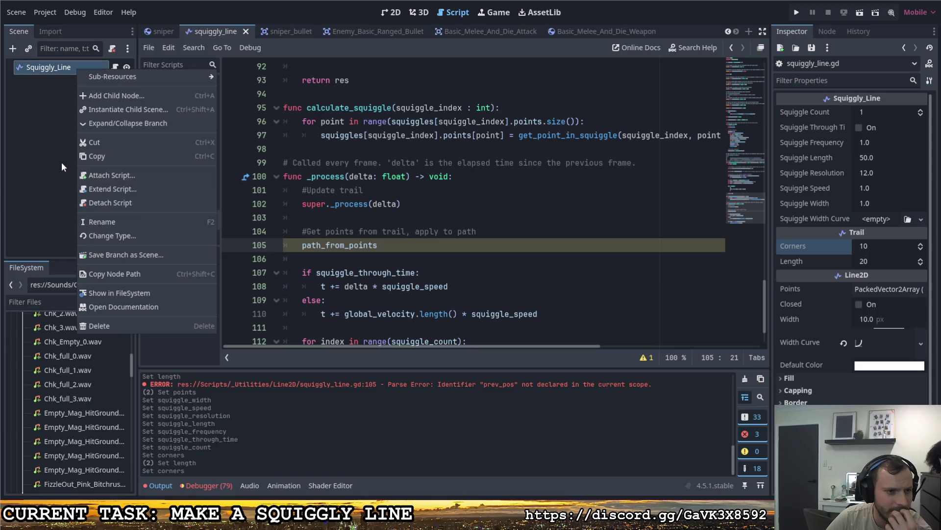
Create a Path2D child via a 'path' search and expand its Curve2D Points and Resource sections
{"action": "left_click", "coordinate": [96, 95]}
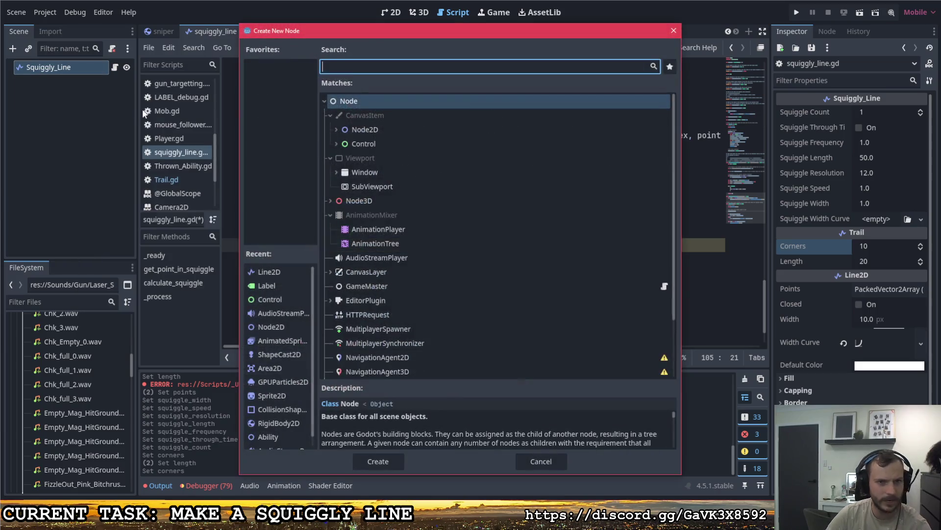
{"action": "type", "text": "path"}
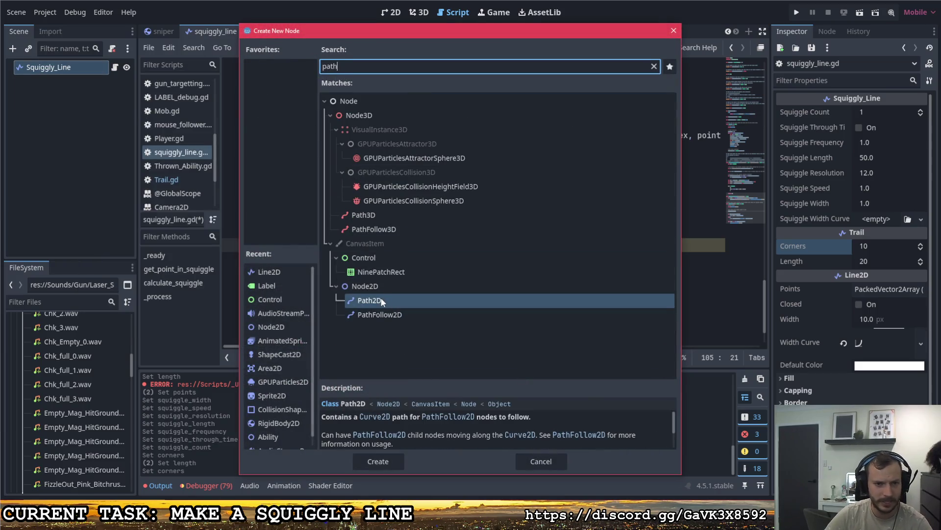
{"action": "key", "text": "Return"}
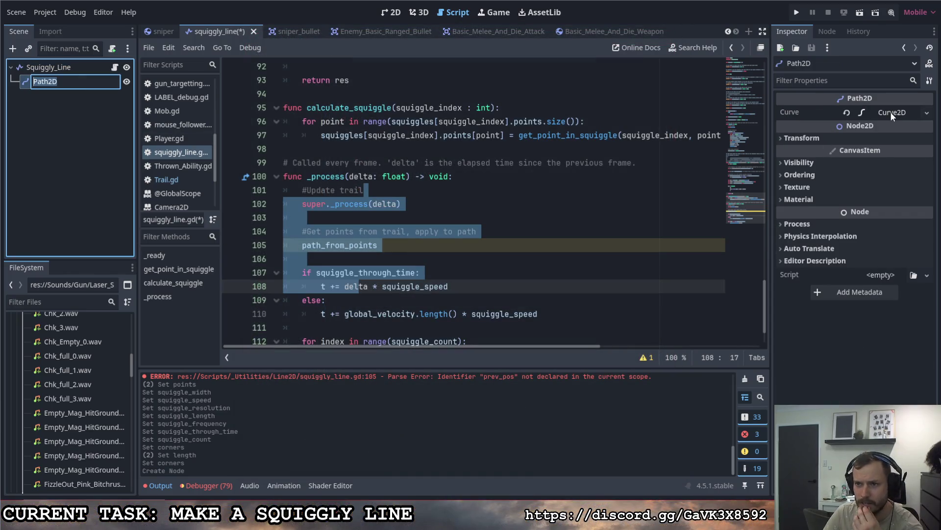
{"action": "left_click", "coordinate": [894, 114]}
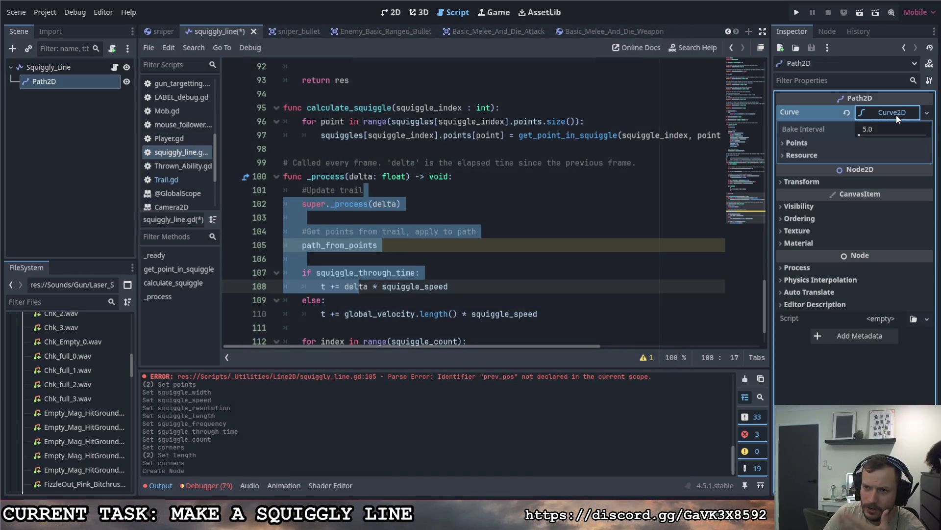
{"action": "left_click", "coordinate": [819, 142]}
{"action": "left_click", "coordinate": [802, 172]}
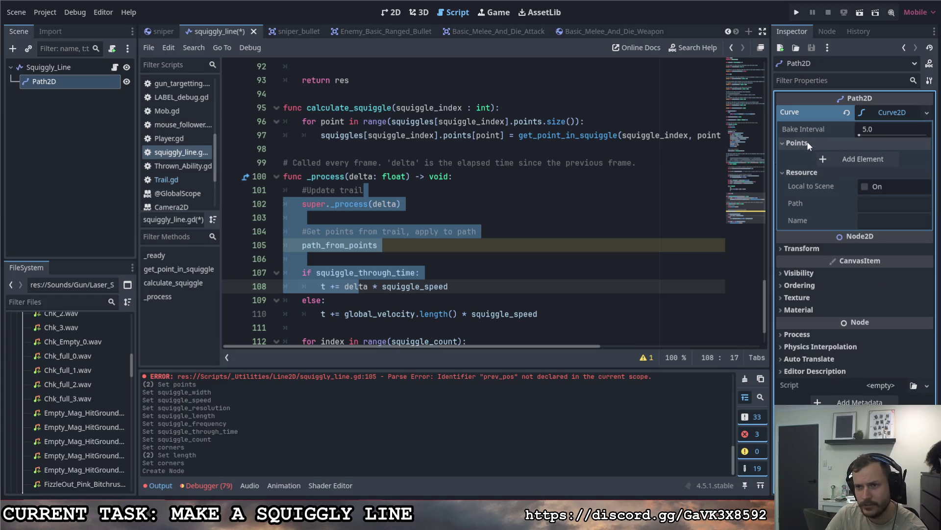
{"action": "mouse_move", "coordinate": [815, 131]}
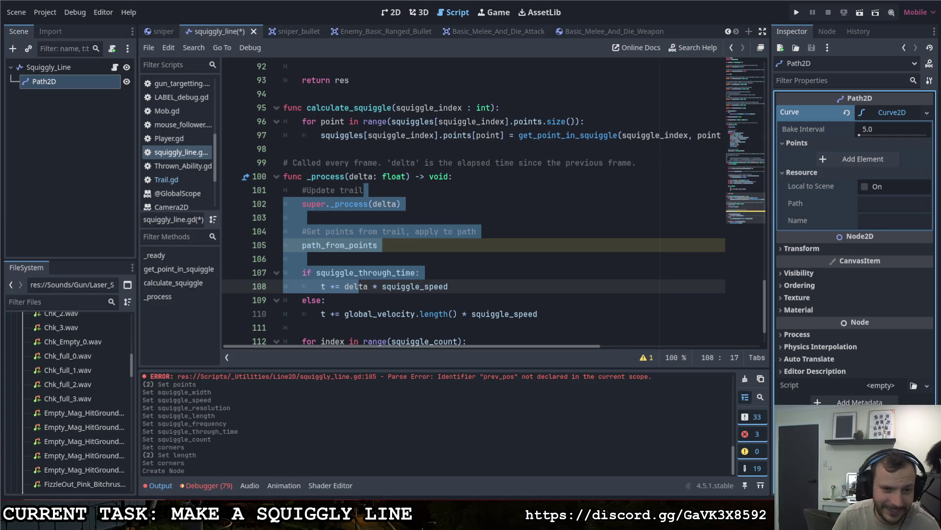
{"action": "left_click", "coordinate": [422, 273]}
{"action": "left_click", "coordinate": [421, 259]}
{"action": "left_click", "coordinate": [421, 248]}
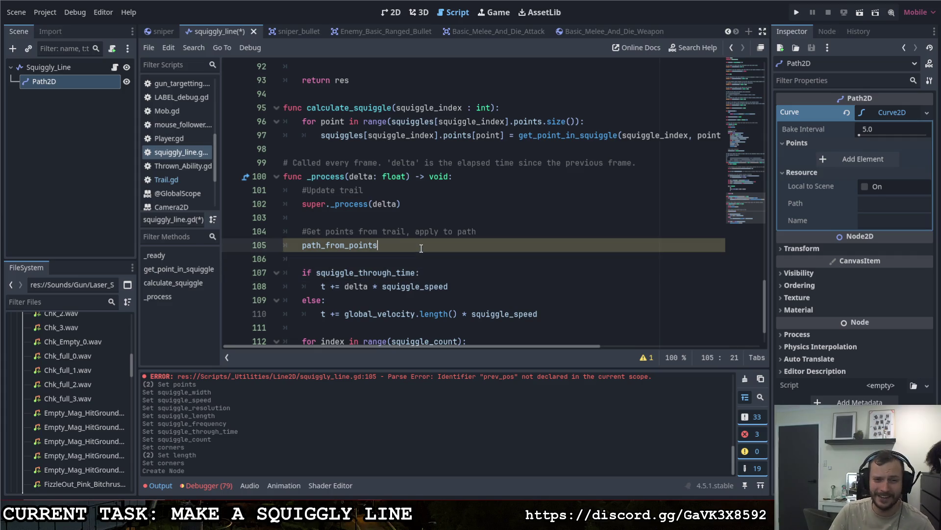
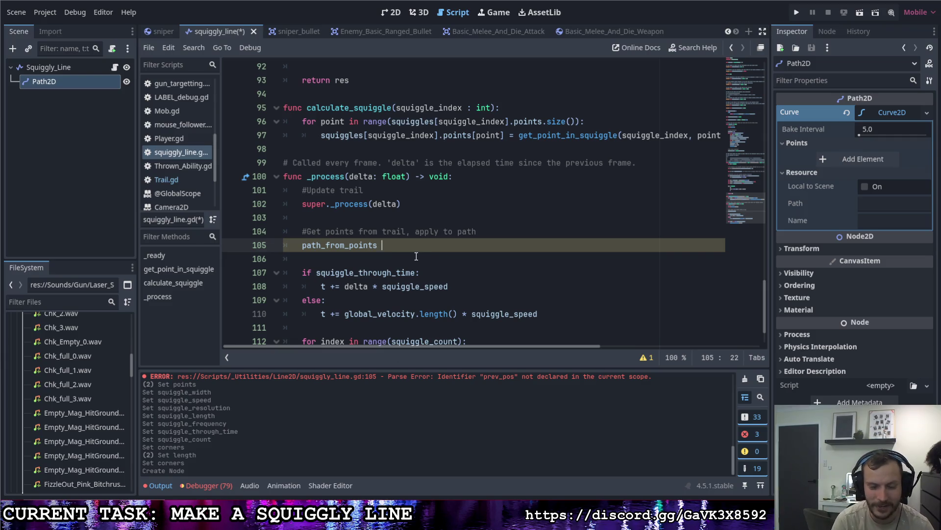
Extend line 105 to path_from_points.curve.point and browse the Curve2D point method suggestions
{"action": "type", "text": "="}
{"action": "key", "text": "BackSpace"}
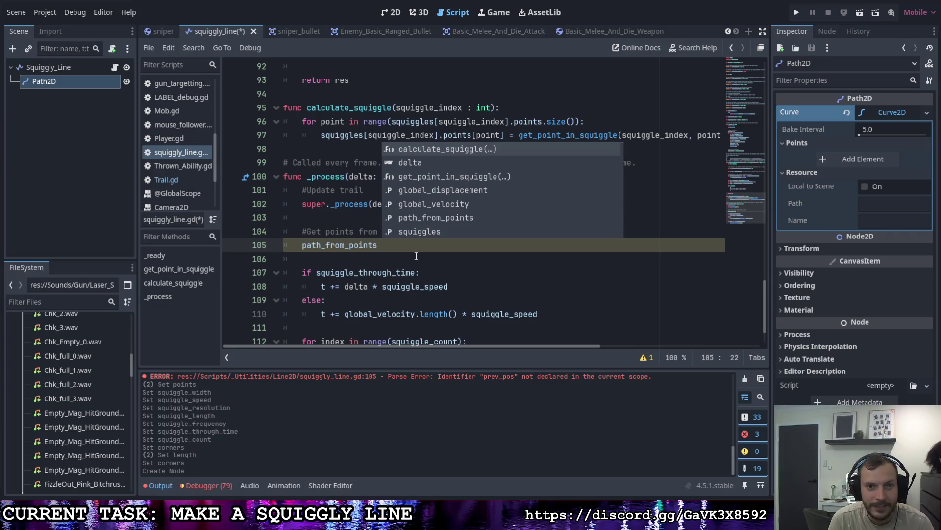
{"action": "key", "text": "BackSpace"}
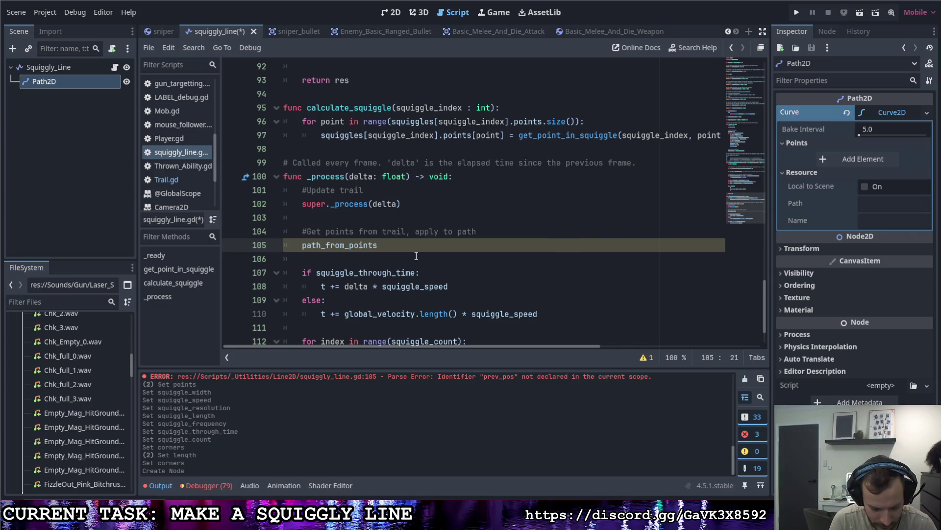
{"action": "type", "text": ".cur"}
{"action": "key", "text": "Return"}
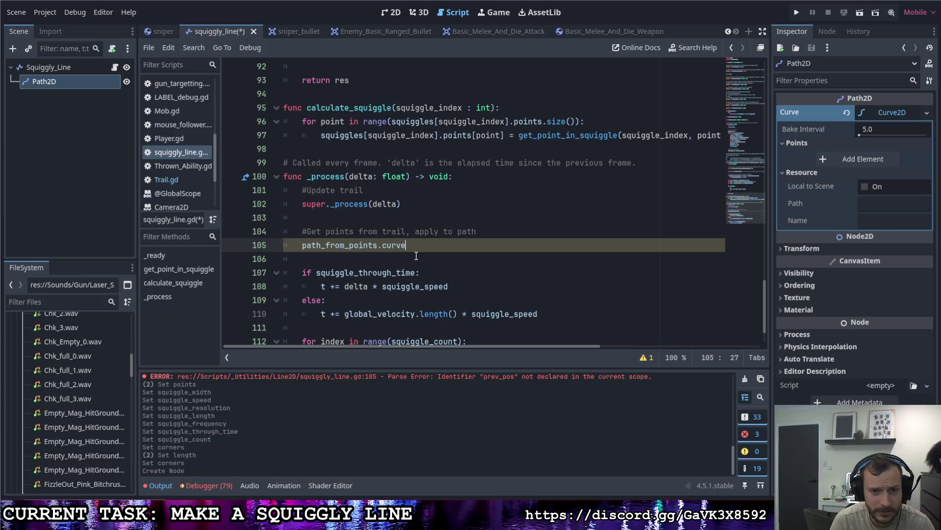
{"action": "type", "text": ".points"}
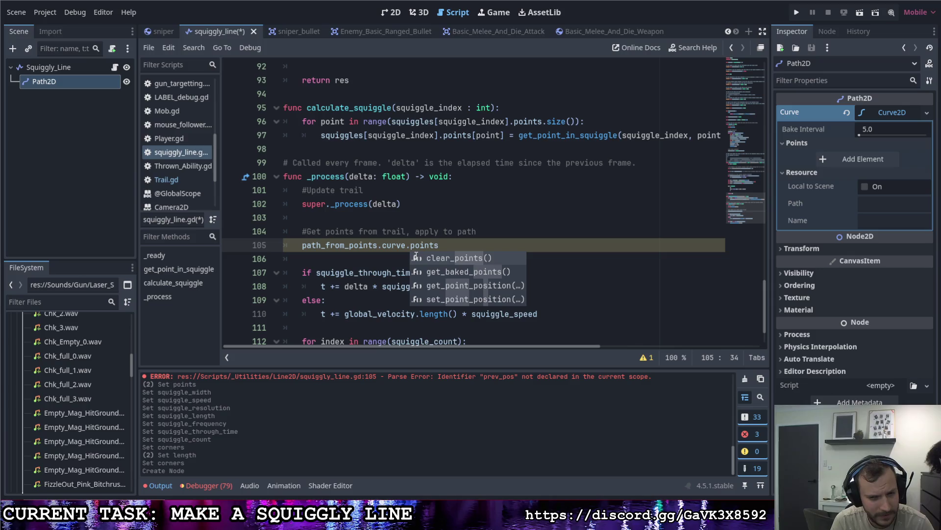
{"action": "key", "text": "BackSpace"}
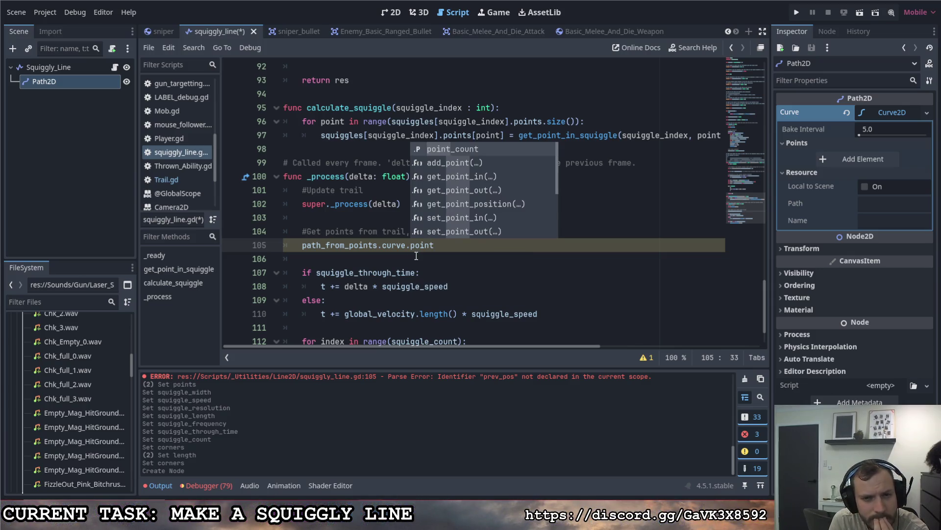
{"action": "key", "text": "Down"}
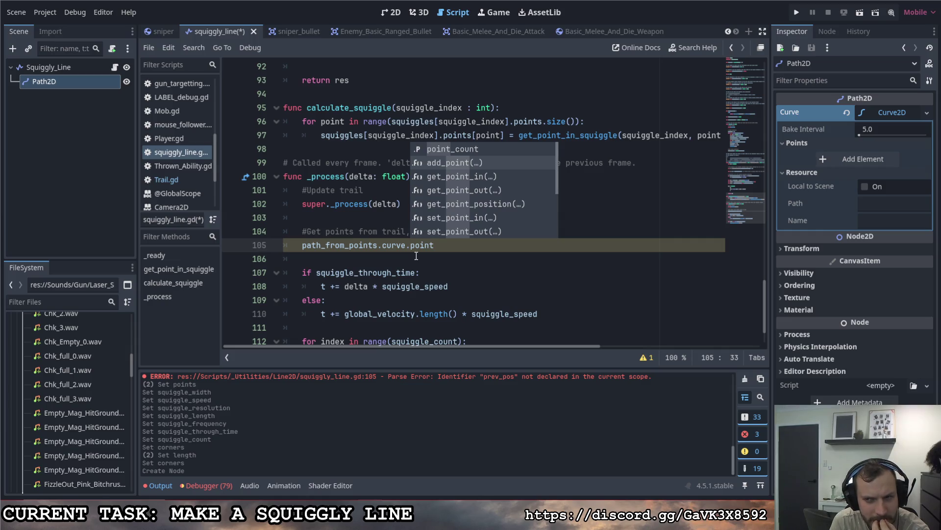
Inspect the curve's Points property group, then open Trail.gd to see how it handles points
{"action": "left_click", "coordinate": [805, 142]}
{"action": "left_click", "coordinate": [805, 142]}
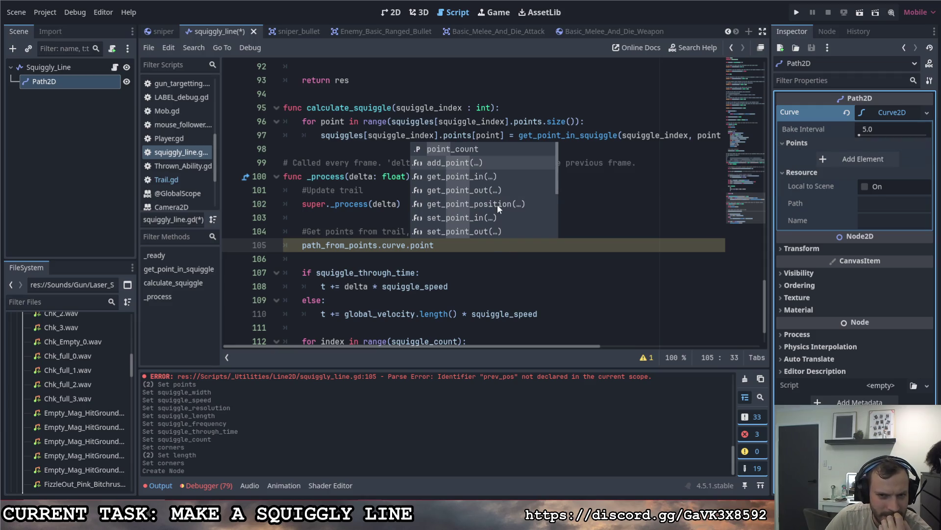
{"action": "scroll", "coordinate": [497, 204], "scroll_direction": "down", "scroll_amount": 6}
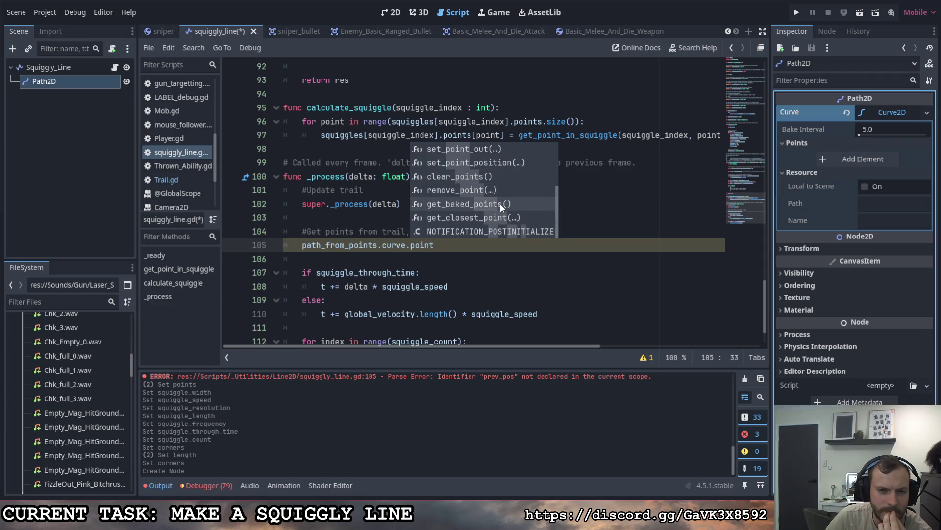
{"action": "scroll", "coordinate": [499, 204], "scroll_direction": "up", "scroll_amount": 6}
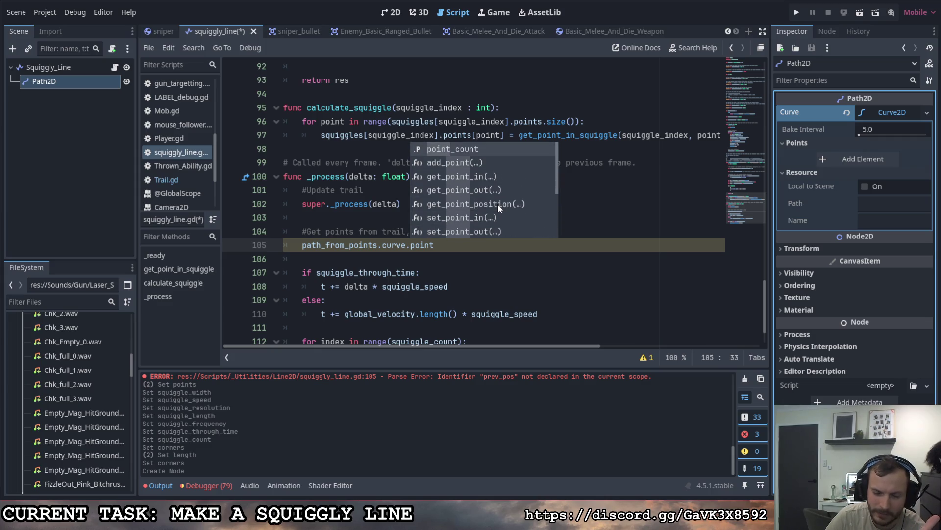
{"action": "key", "text": "Escape"}
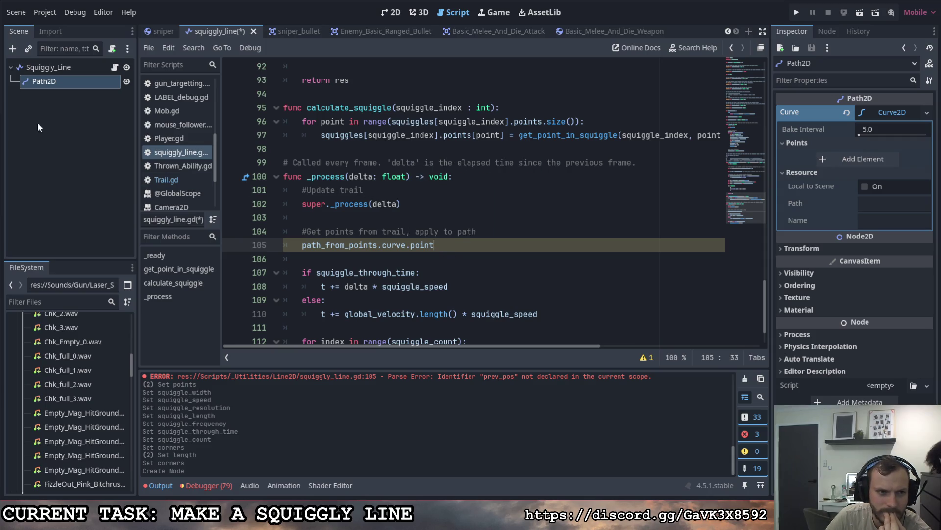
{"action": "left_click", "coordinate": [174, 179]}
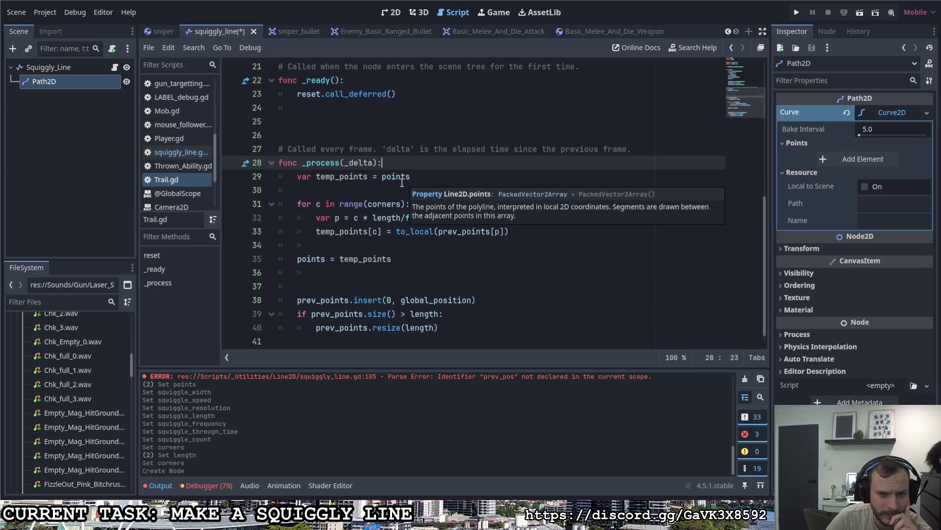
{"action": "left_click_drag", "start_coordinate": [505, 231], "coordinate": [439, 231]}
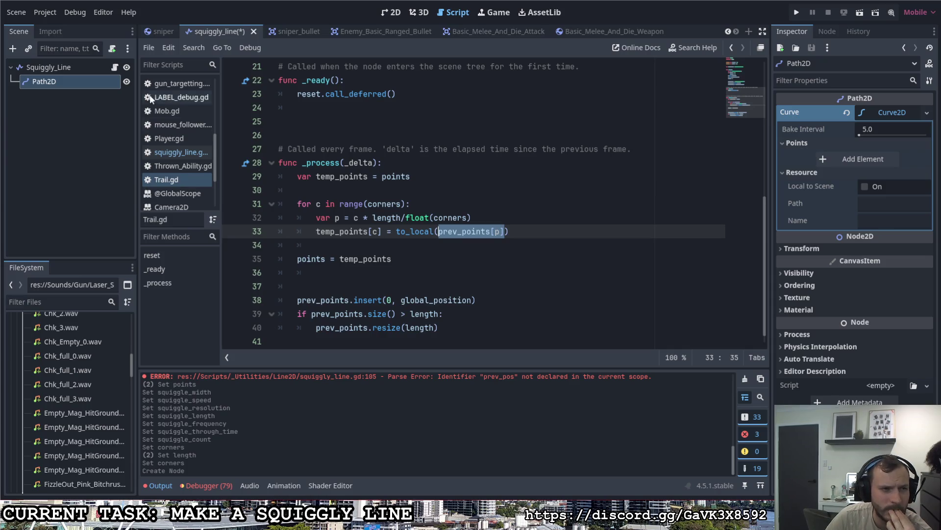
{"action": "left_click", "coordinate": [114, 67]}
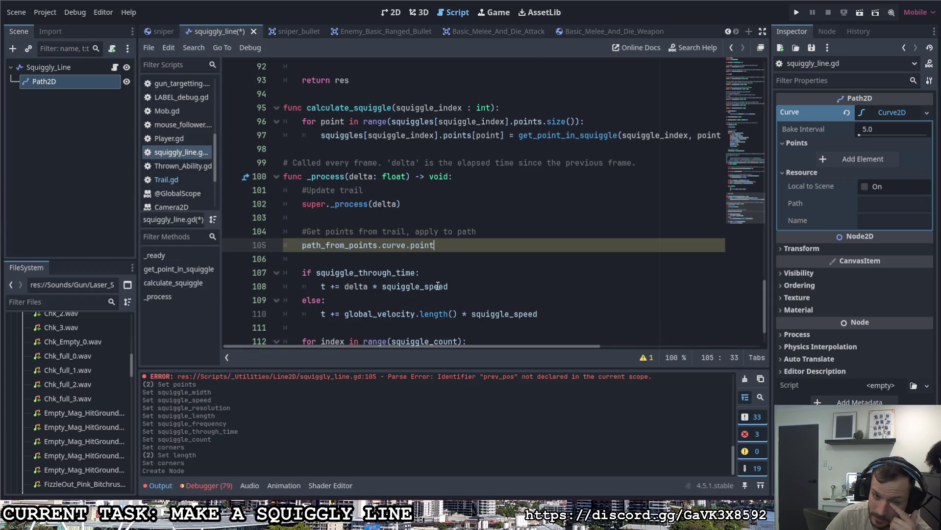
Replace the unfinished .point with clear_points() and start a 'for p in points:' loop
{"action": "mouse_move", "coordinate": [448, 247]}
{"action": "left_mouse_down"}
{"action": "mouse_move", "coordinate": [300, 246]}
{"action": "mouse_move", "coordinate": [406, 246]}
{"action": "left_mouse_up"}
{"action": "type", "text": ".clear"}
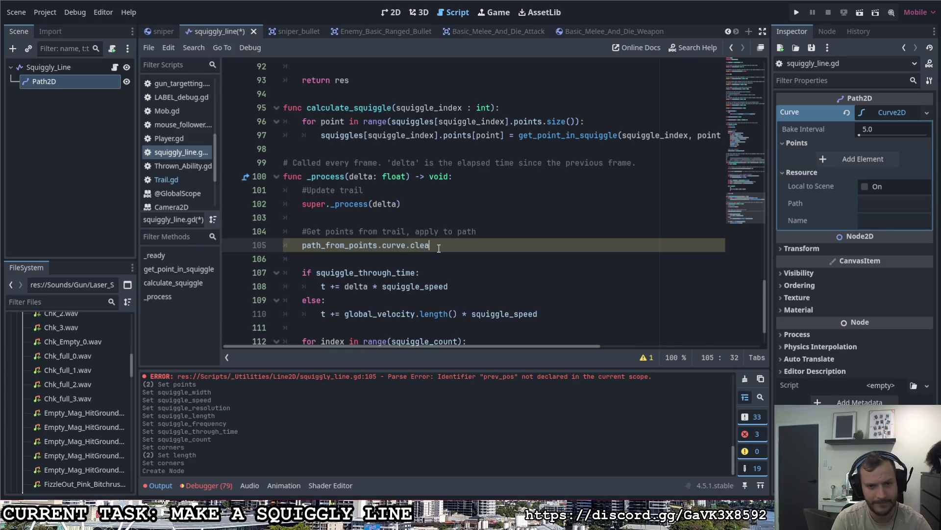
{"action": "key", "text": "Return"}
{"action": "key", "text": "Return"}
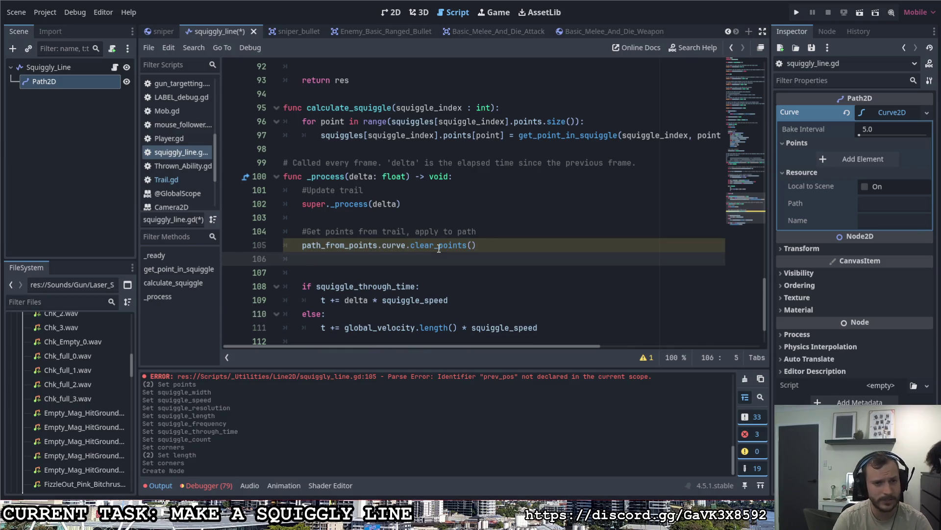
{"action": "type", "text": "for "}
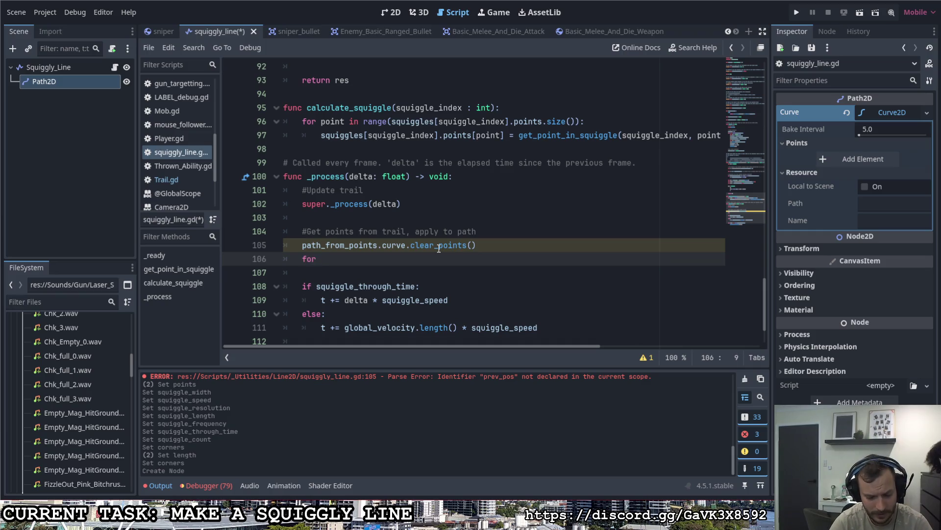
{"action": "type", "text": "p in "}
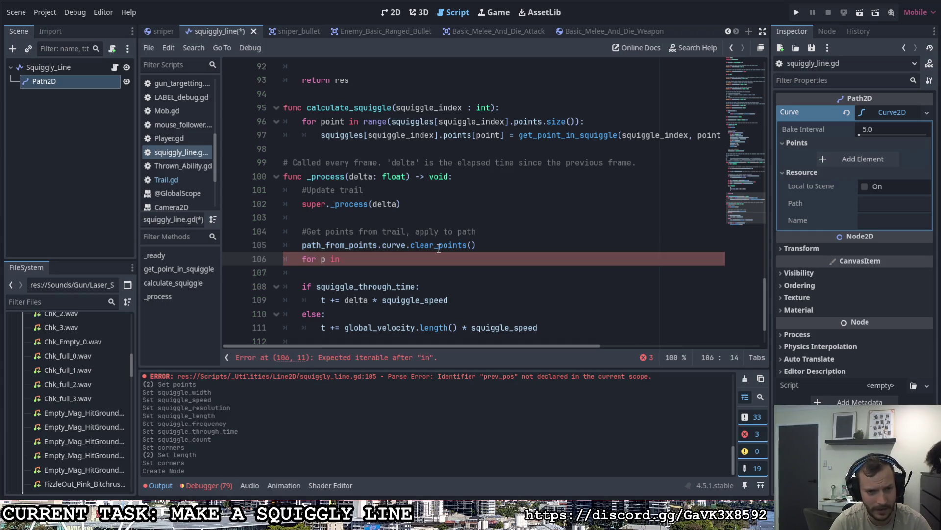
{"action": "type", "text": "points:"}
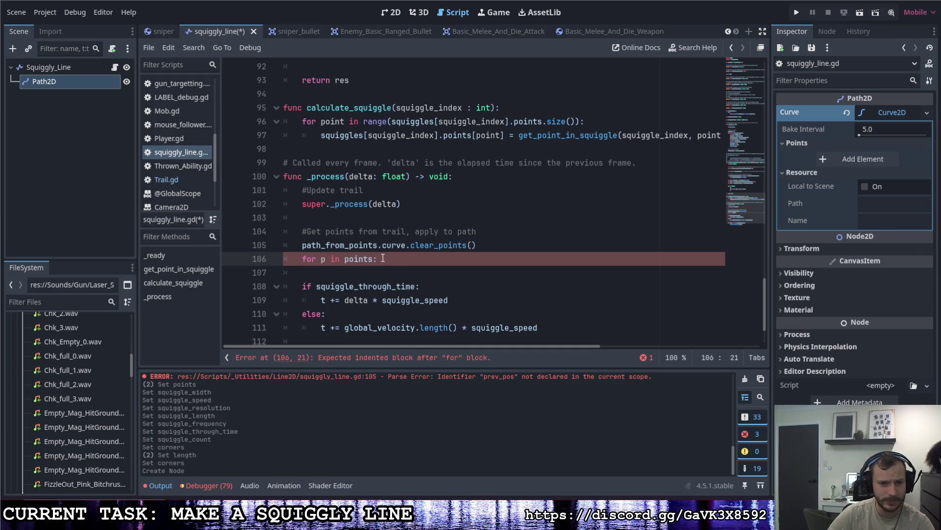
{"action": "key", "text": "Return"}
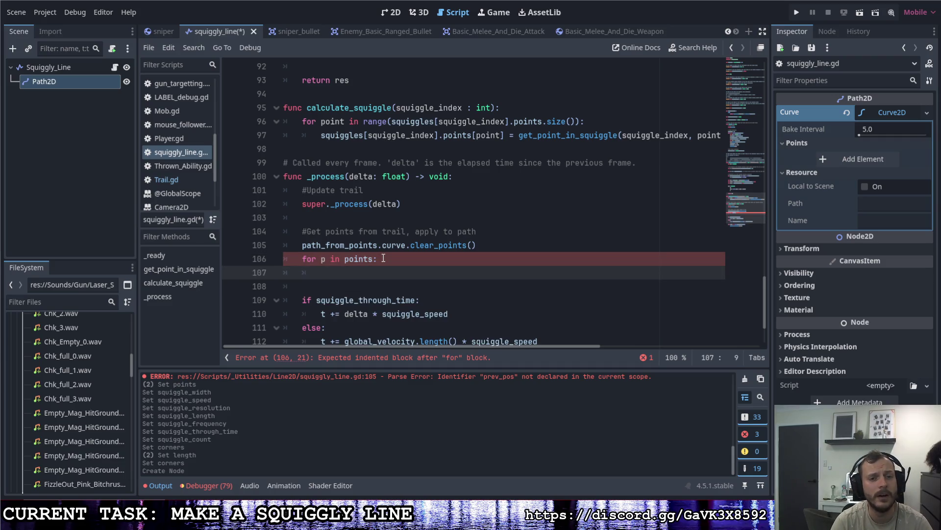
Call path_from_points.curve.add_point(p) inside the loop and save the script
{"action": "type", "text": "path"}
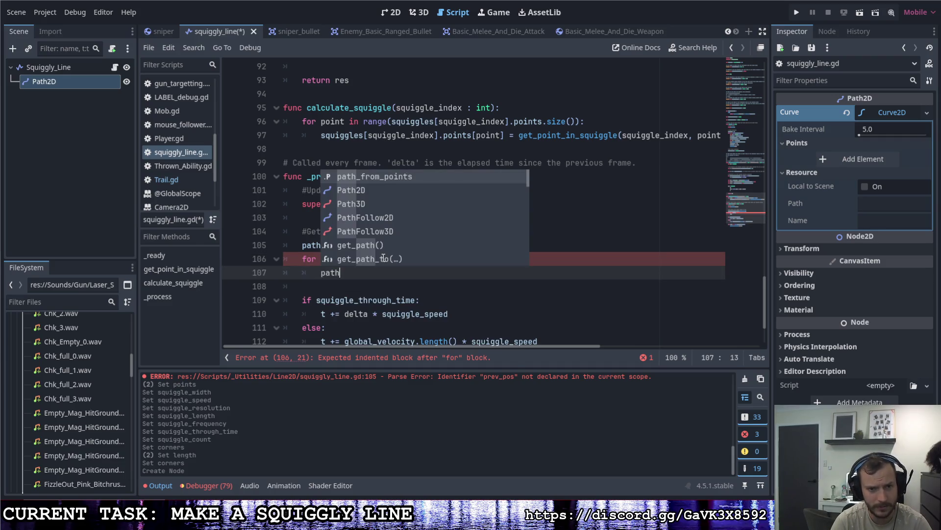
{"action": "key", "text": "Return"}
{"action": "type", "text": ".app"}
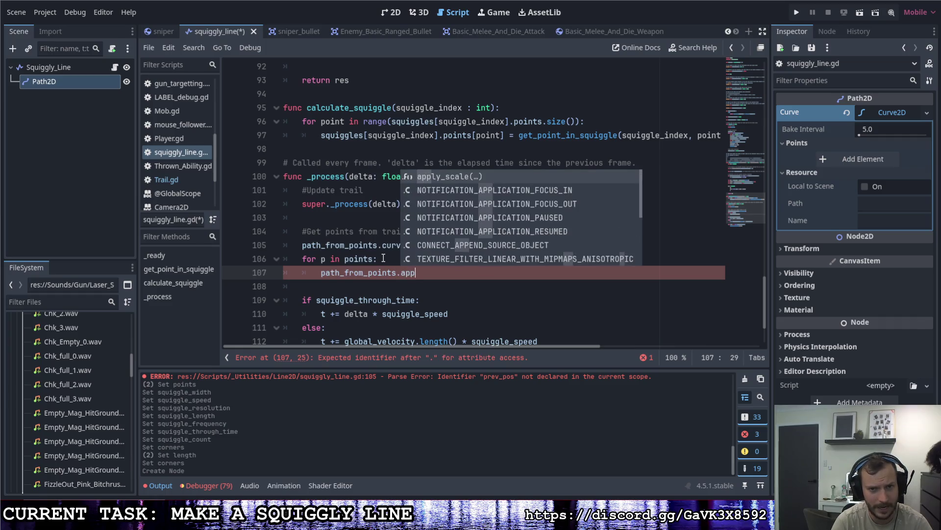
{"action": "type", "text": "dd"}
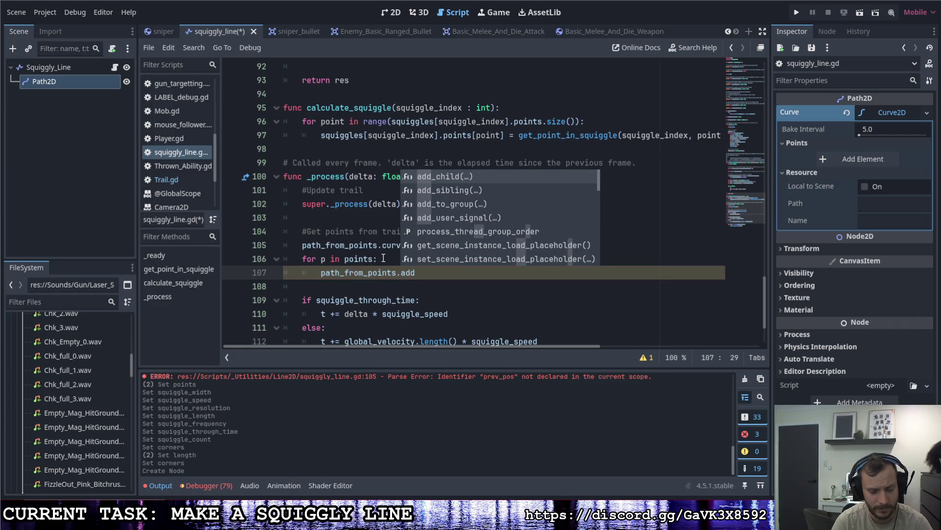
{"action": "key", "text": "BackSpace"}
{"action": "key", "text": "BackSpace"}
{"action": "key", "text": "BackSpace"}
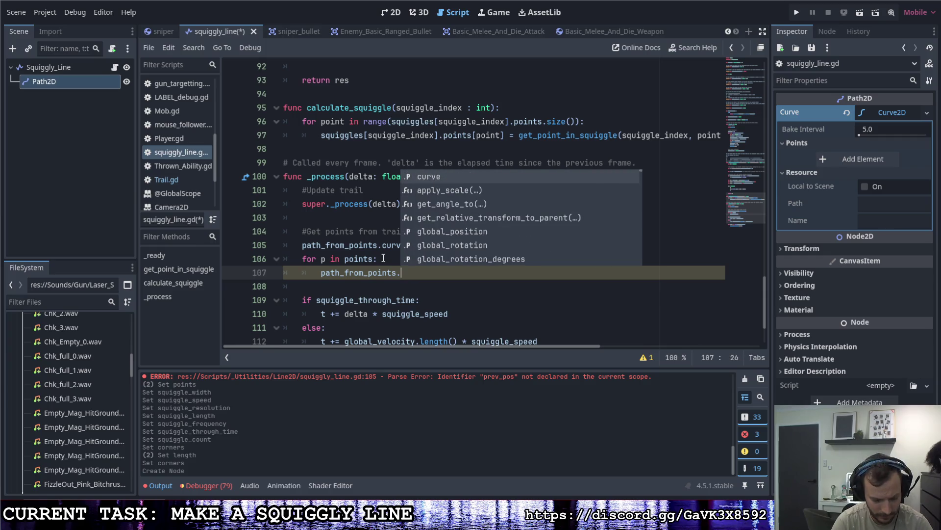
{"action": "type", "text": "curve.a"}
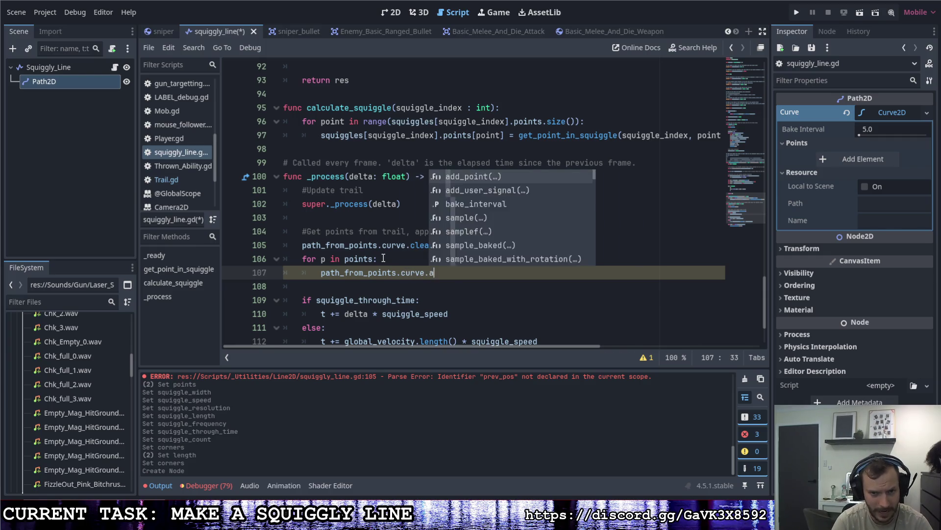
{"action": "type", "text": "dd"}
{"action": "key", "text": "Return"}
{"action": "type", "text": "point(p"}
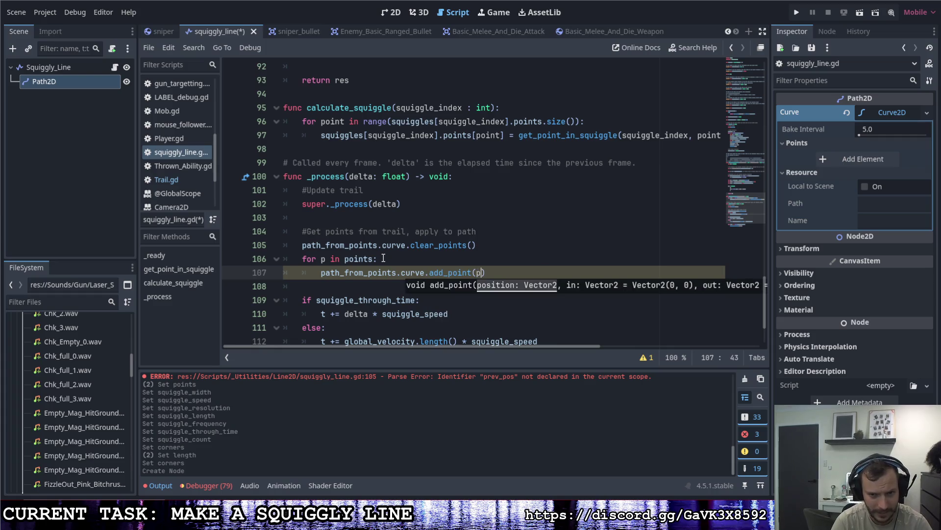
{"action": "key", "text": "BackSpace"}
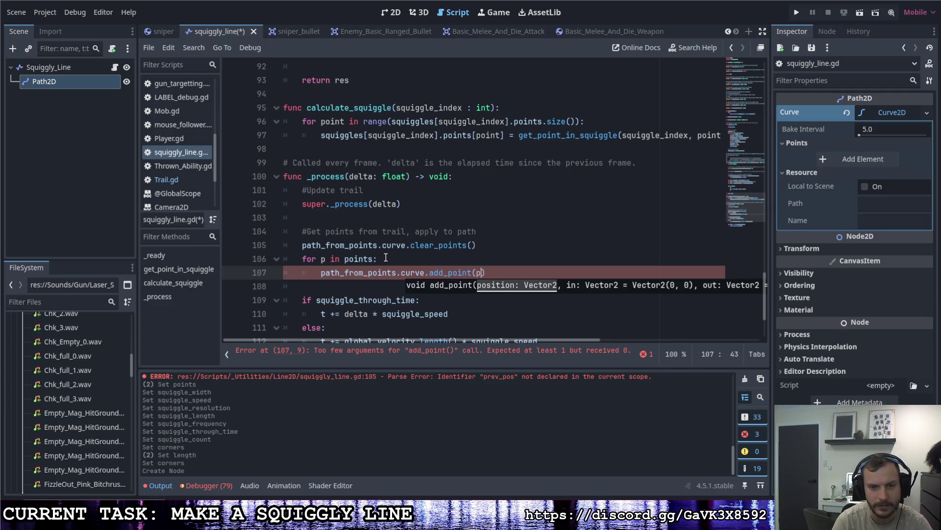
{"action": "type", "text": ")"}
{"action": "key", "text": "ctrl+s"}
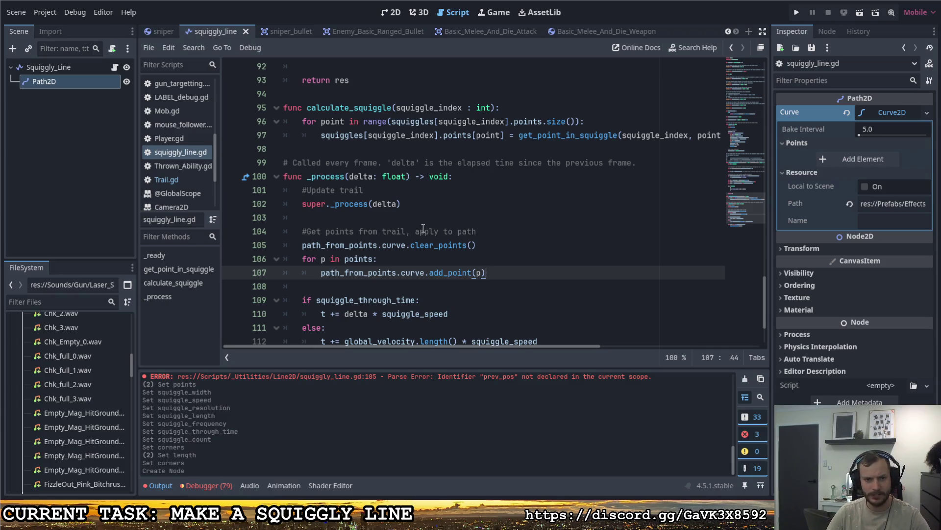
Move the distance-constraint comment and if-block up below the weight line, above var x
{"action": "scroll", "coordinate": [423, 228], "scroll_direction": "up", "scroll_amount": 9}
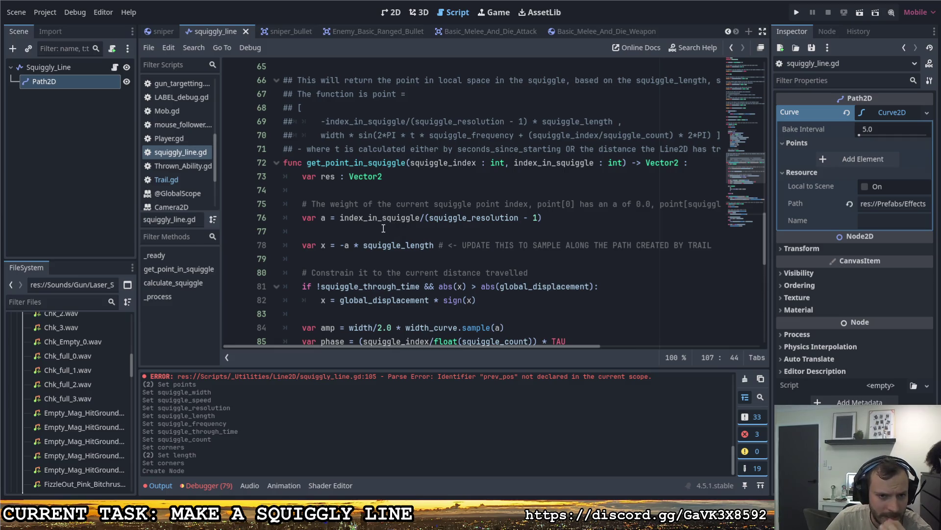
{"action": "left_click", "coordinate": [383, 228]}
{"action": "key", "text": "BackSpace"}
{"action": "key", "text": "BackSpace"}
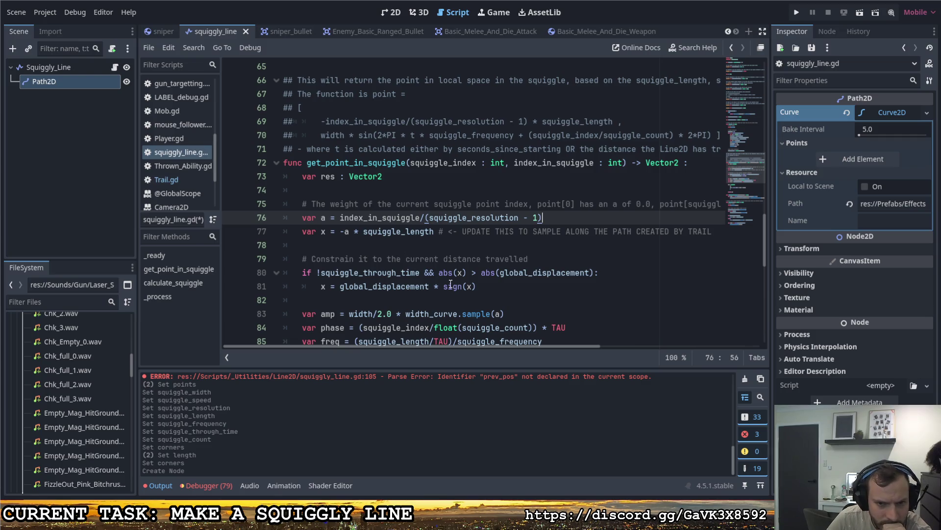
{"action": "left_click", "coordinate": [487, 288]}
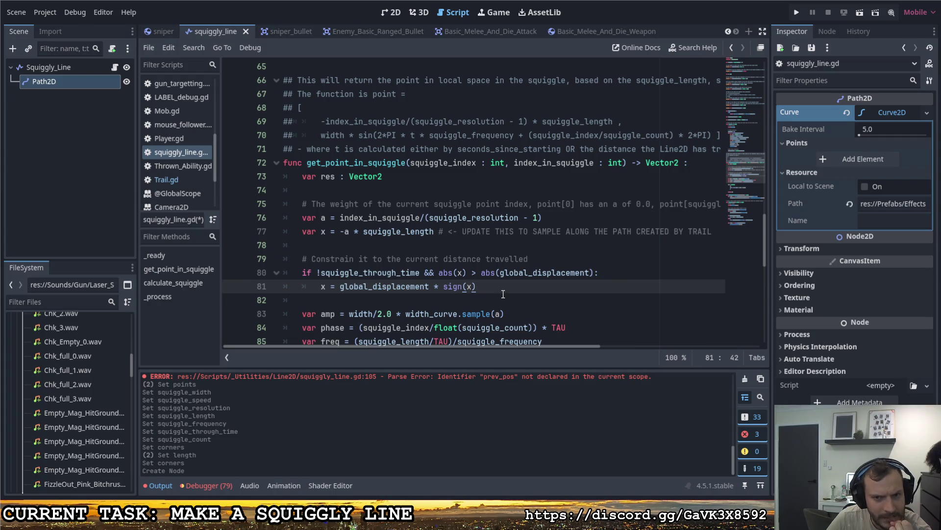
{"action": "double_click", "coordinate": [323, 217]}
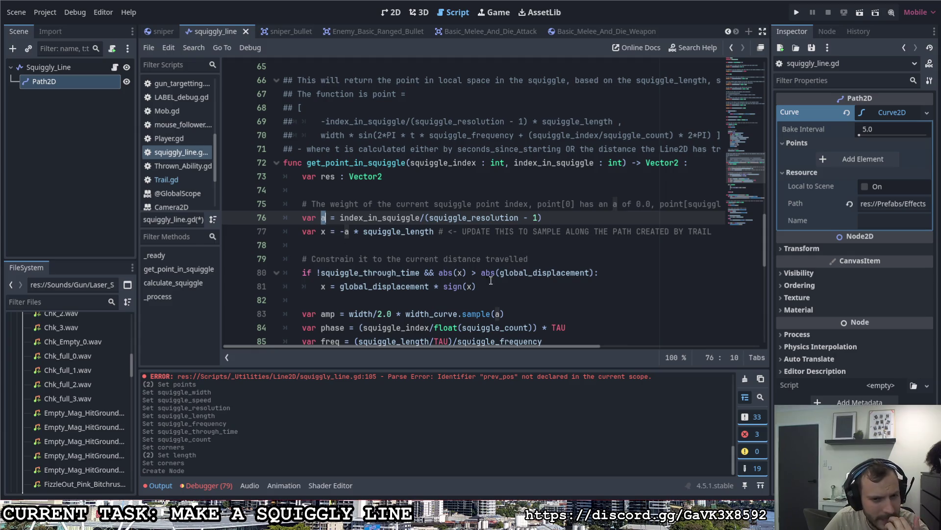
{"action": "left_click_drag", "start_coordinate": [478, 286], "coordinate": [282, 260]}
{"action": "key", "text": "ctrl+c"}
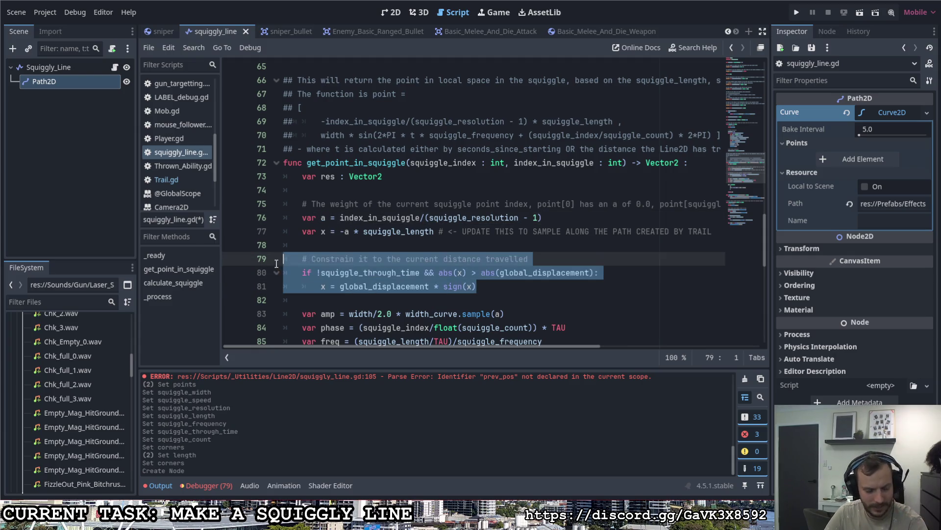
{"action": "key", "text": "BackSpace"}
{"action": "left_click", "coordinate": [555, 215]}
{"action": "key", "text": "Return"}
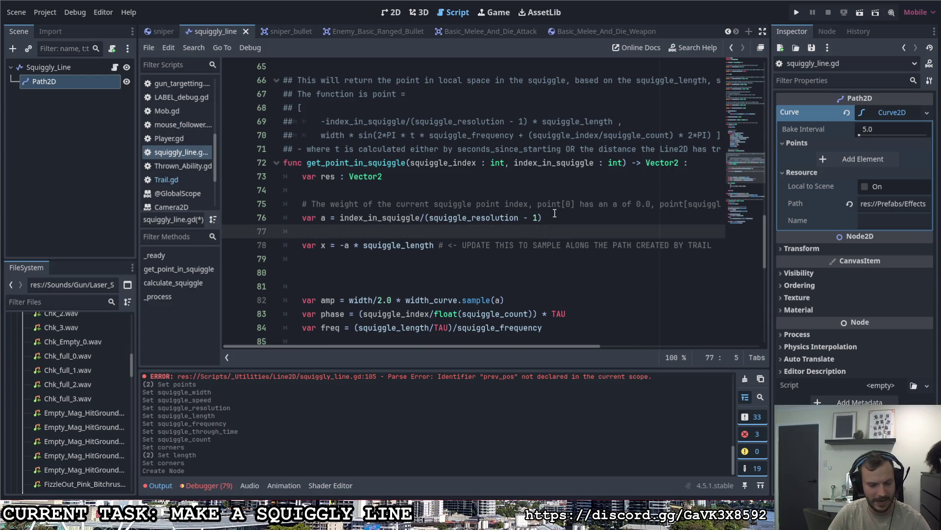
{"action": "key", "text": "ctrl+v"}
{"action": "left_click", "coordinate": [304, 231]}
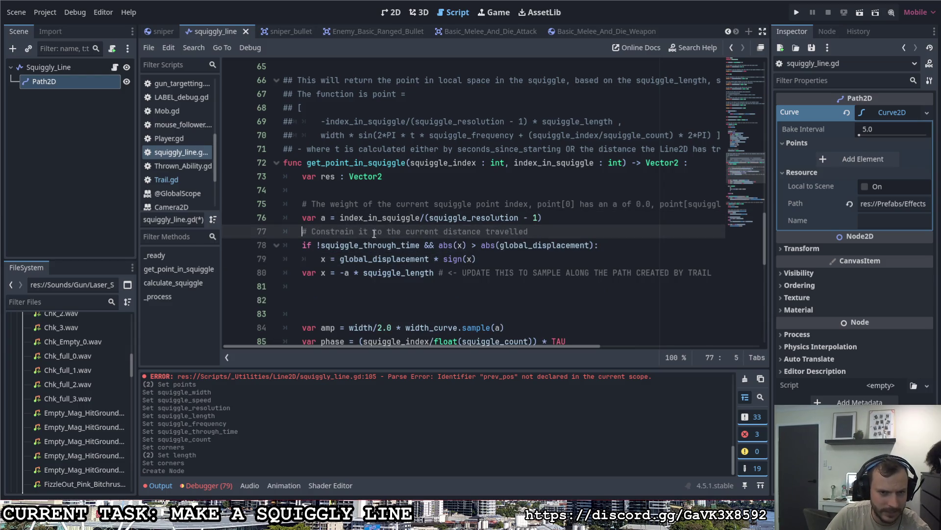
{"action": "left_click", "coordinate": [483, 259]}
{"action": "key", "text": "Return"}
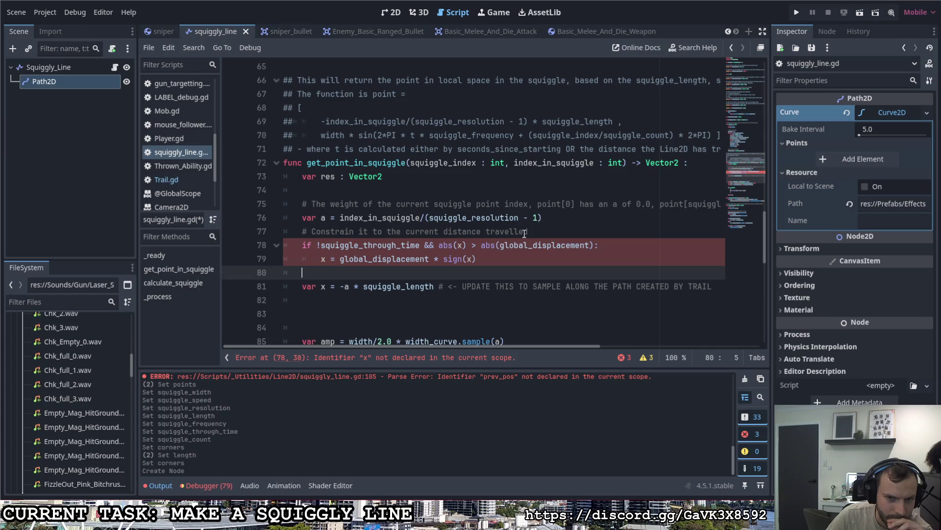
Change the condition to abs(a) > abs(global_displacement/length) and select Squiggly_Line in the Scene dock
{"action": "double_click", "coordinate": [462, 245]}
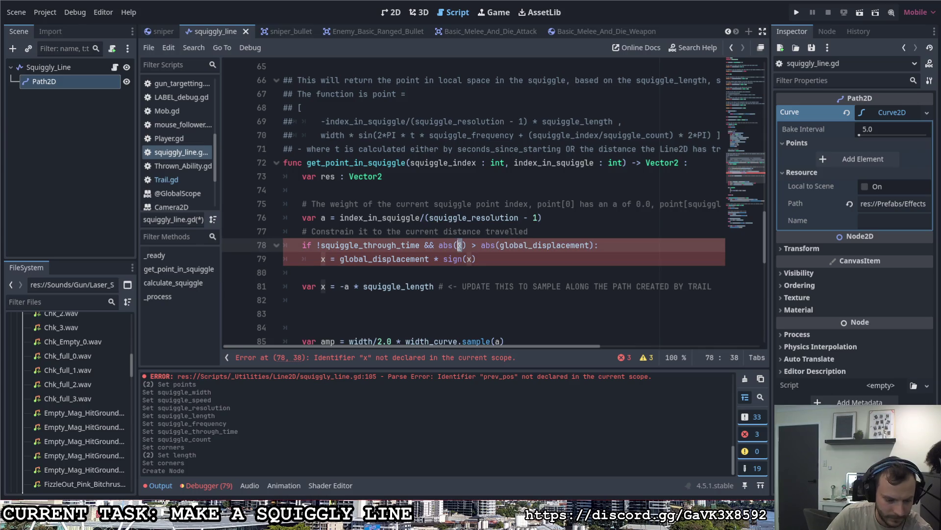
{"action": "type", "text": "a"}
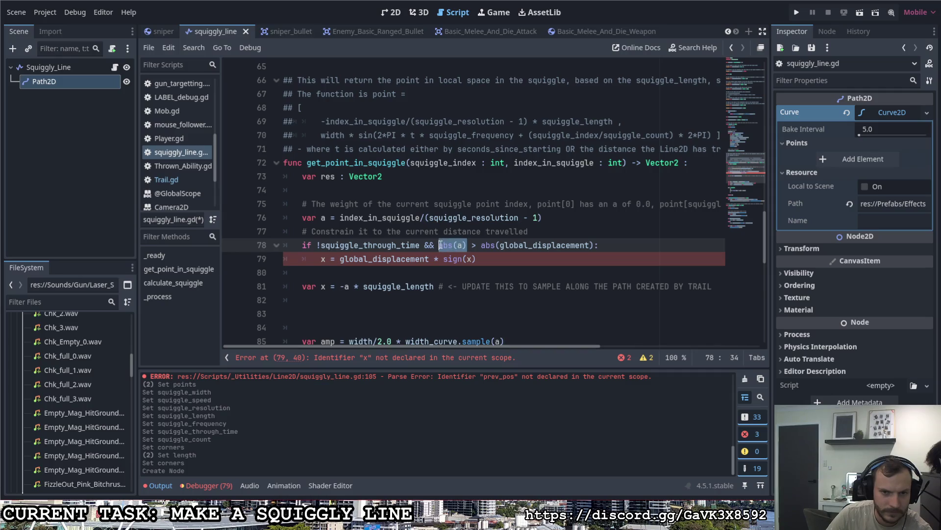
{"action": "left_click", "coordinate": [515, 245]}
{"action": "left_click", "coordinate": [597, 248]}
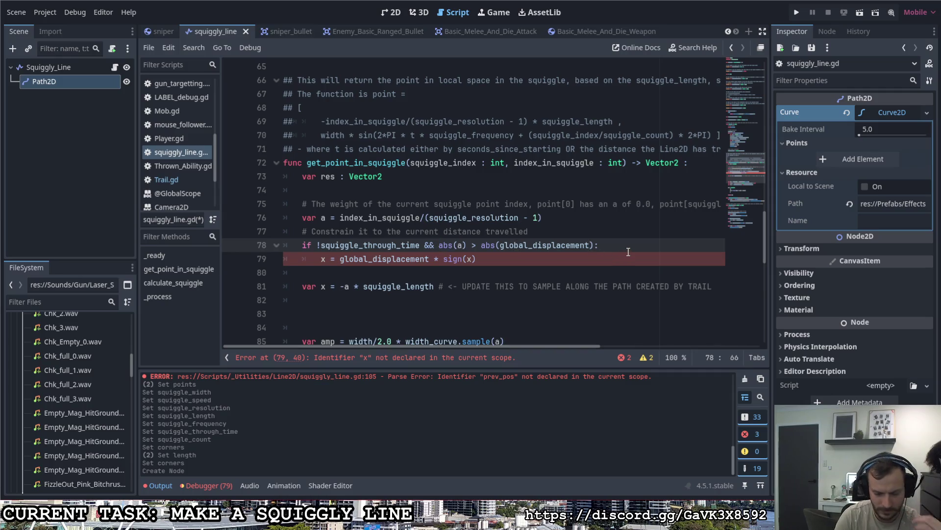
{"action": "type", "text": "/length"}
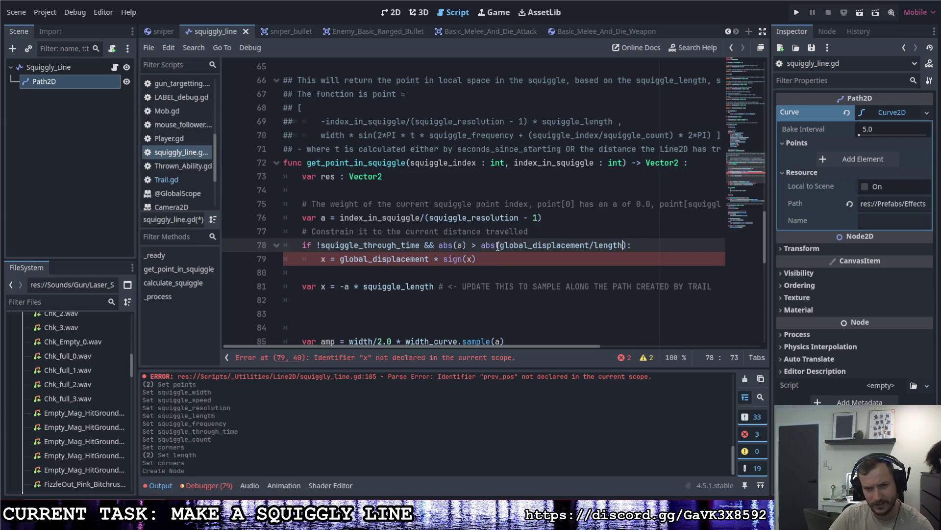
{"action": "left_click_drag", "start_coordinate": [500, 245], "coordinate": [623, 245]}
{"action": "left_click", "coordinate": [48, 67]}
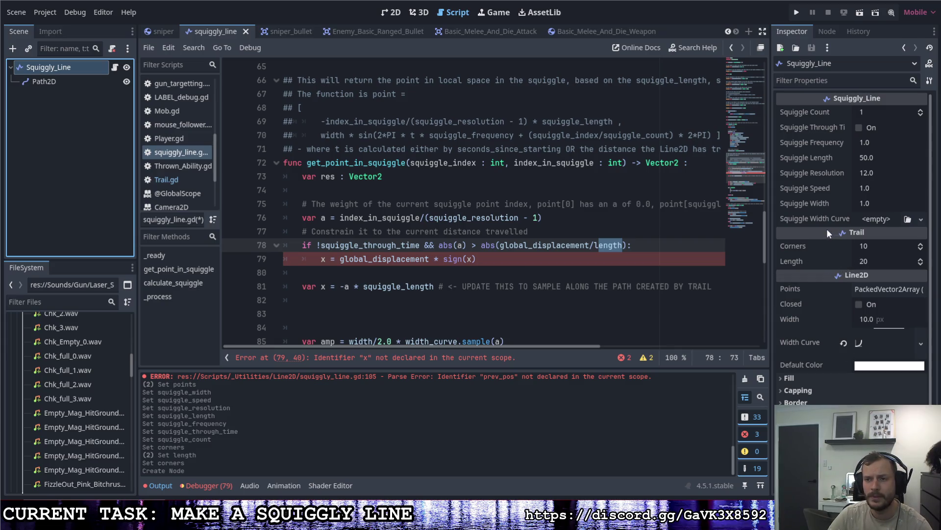
{"action": "left_click", "coordinate": [809, 155]}
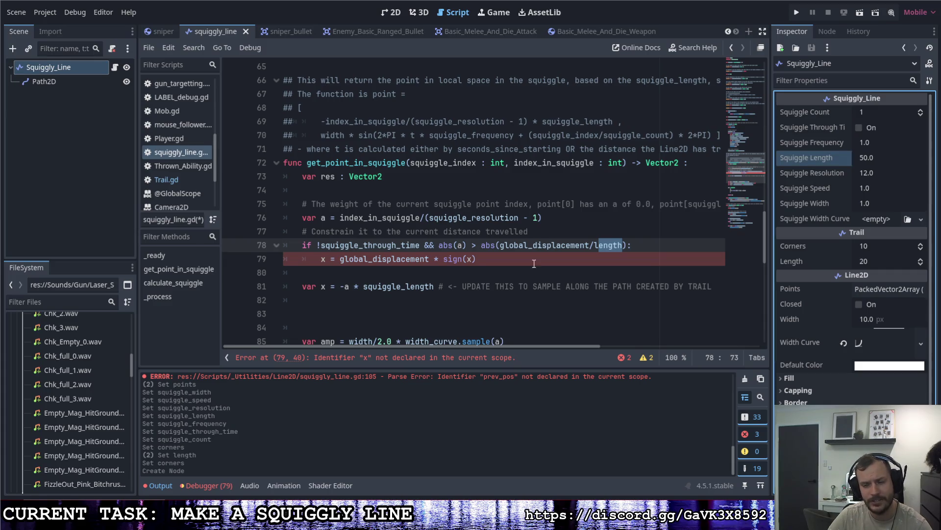
{"action": "scroll", "coordinate": [543, 273], "scroll_direction": "down", "scroll_amount": 5}
{"action": "scroll", "coordinate": [544, 274], "scroll_direction": "up", "scroll_amount": 5}
{"action": "scroll", "coordinate": [546, 274], "scroll_direction": "down", "scroll_amount": 4}
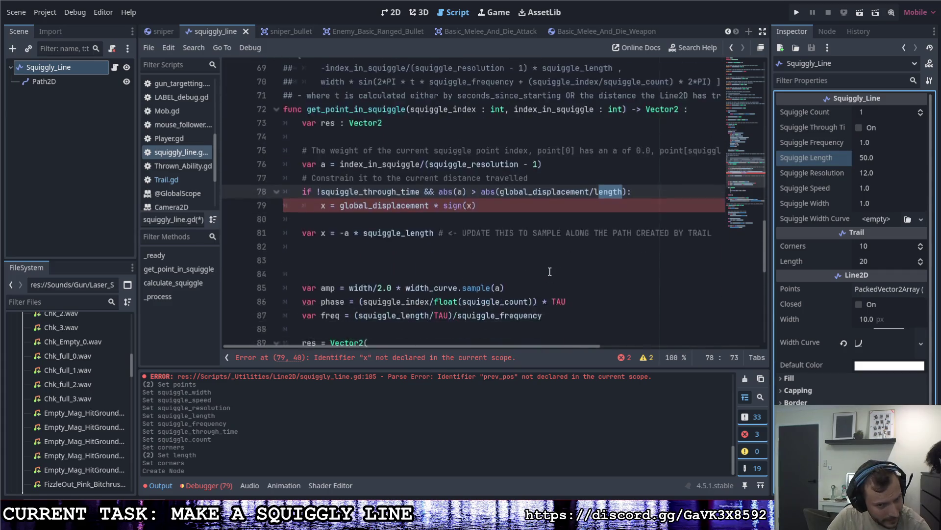
{"action": "scroll", "coordinate": [550, 276], "scroll_direction": "up", "scroll_amount": 4}
{"action": "scroll", "coordinate": [549, 276], "scroll_direction": "up", "scroll_amount": 20}
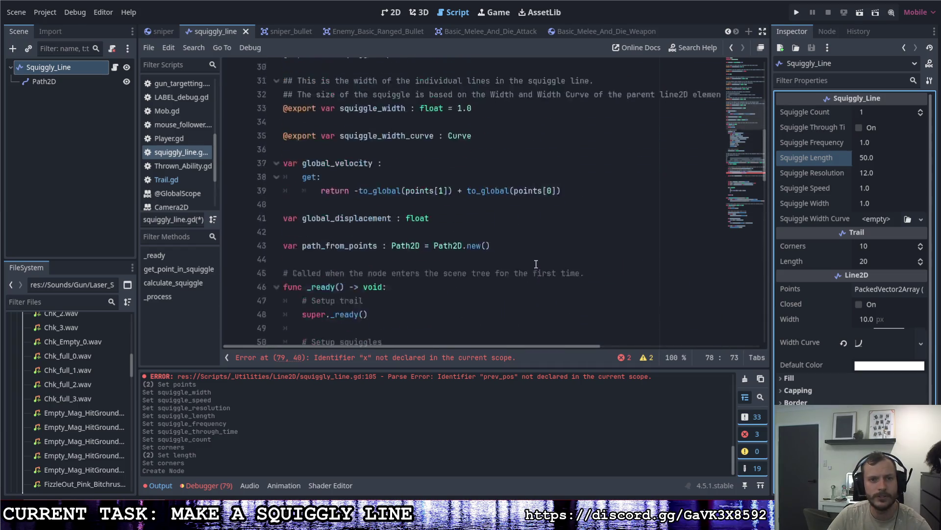
{"action": "scroll", "coordinate": [535, 265], "scroll_direction": "up", "scroll_amount": 2}
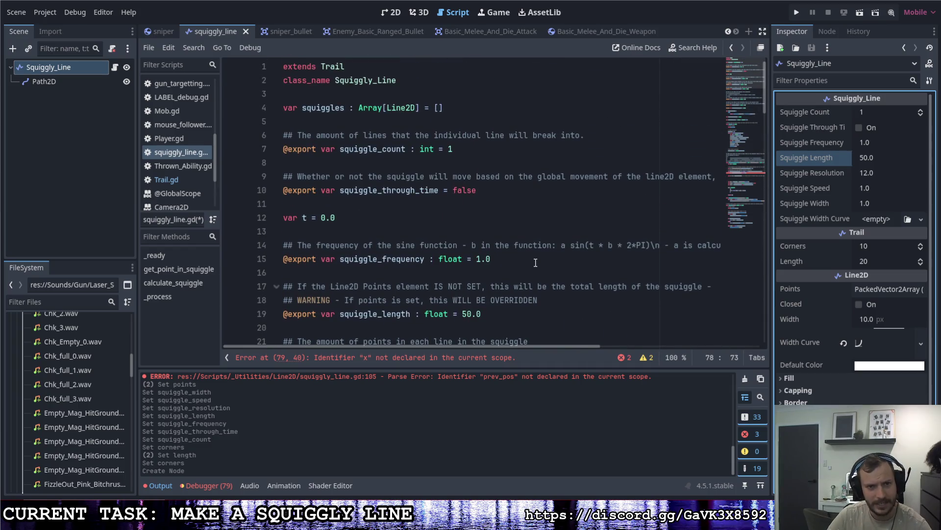
{"action": "scroll", "coordinate": [535, 260], "scroll_direction": "down", "scroll_amount": 3}
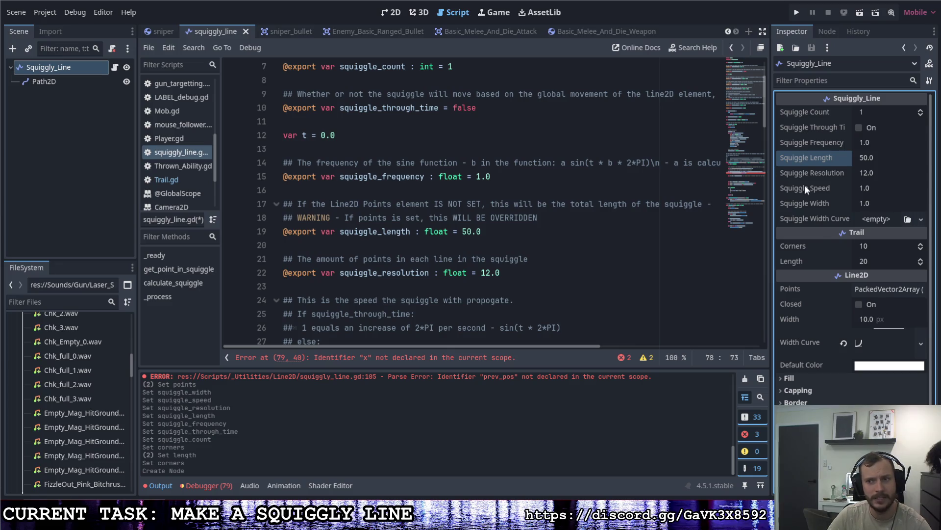
Comment out the squiggle_length export
{"action": "left_click", "coordinate": [283, 231]}
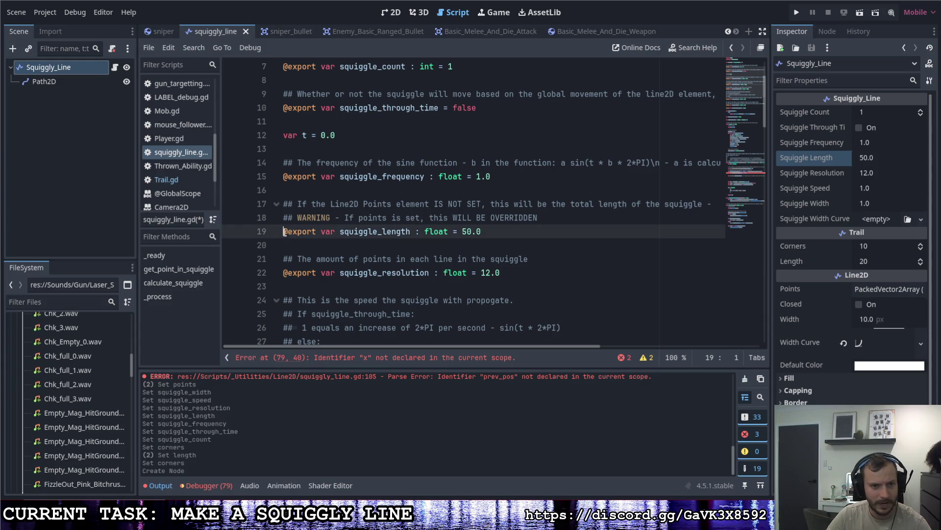
{"action": "key", "text": "ctrl+k"}
{"action": "scroll", "coordinate": [370, 256], "scroll_direction": "down", "scroll_amount": 3}
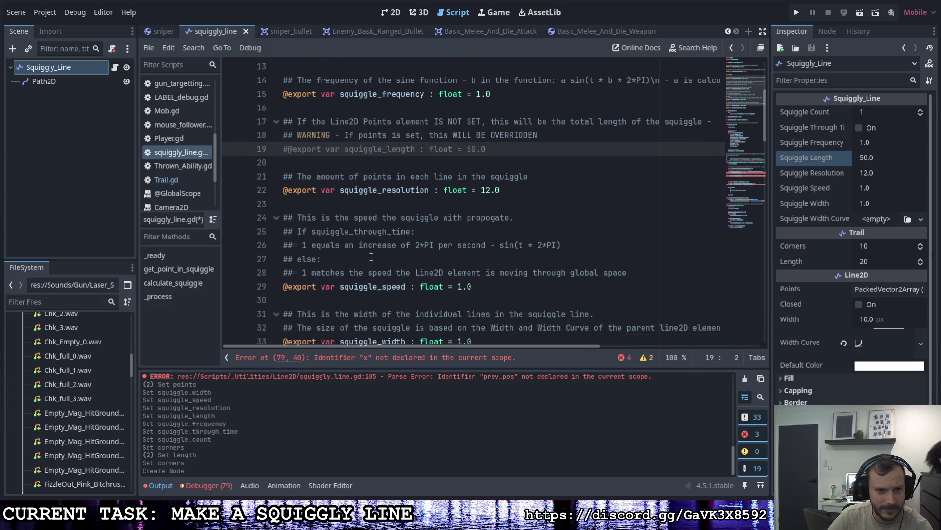
{"action": "scroll", "coordinate": [393, 236], "scroll_direction": "down", "scroll_amount": 5}
{"action": "left_click", "coordinate": [416, 217]}
{"action": "scroll", "coordinate": [416, 217], "scroll_direction": "down", "scroll_amount": 14}
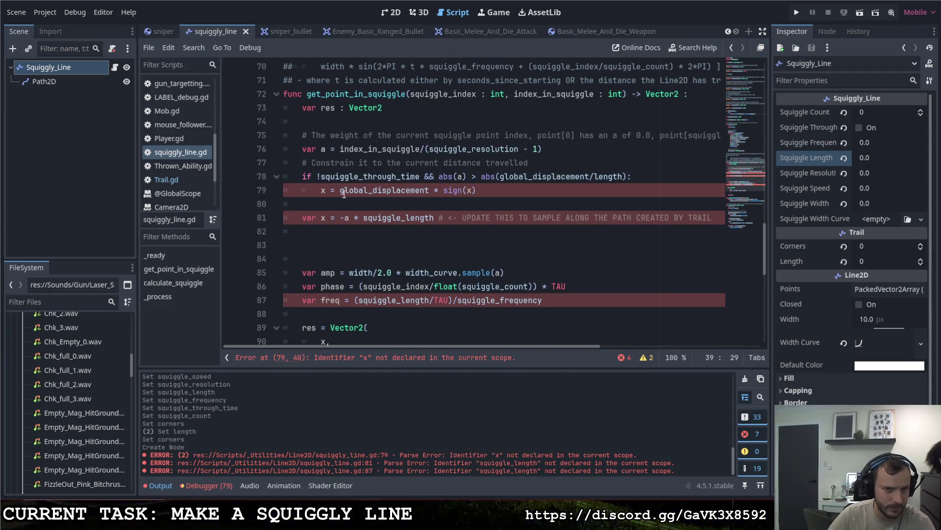
Make line 79 assign a instead of x, using sign(a) and global_displacement/length
{"action": "left_click", "coordinate": [325, 190]}
{"action": "key", "text": "Delete"}
{"action": "type", "text": "a"}
{"action": "left_click", "coordinate": [476, 190]}
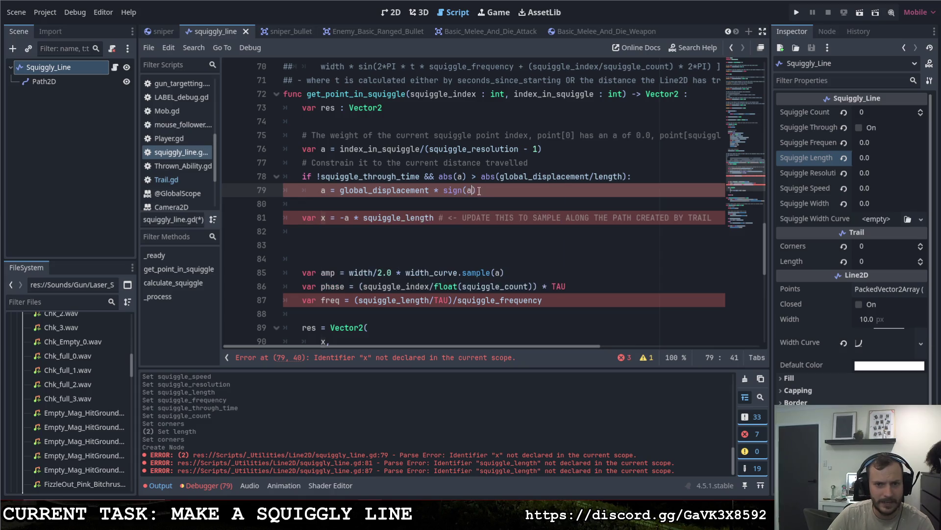
{"action": "key", "text": "BackSpace"}
{"action": "key", "text": "BackSpace"}
{"action": "type", "text": "a)"}
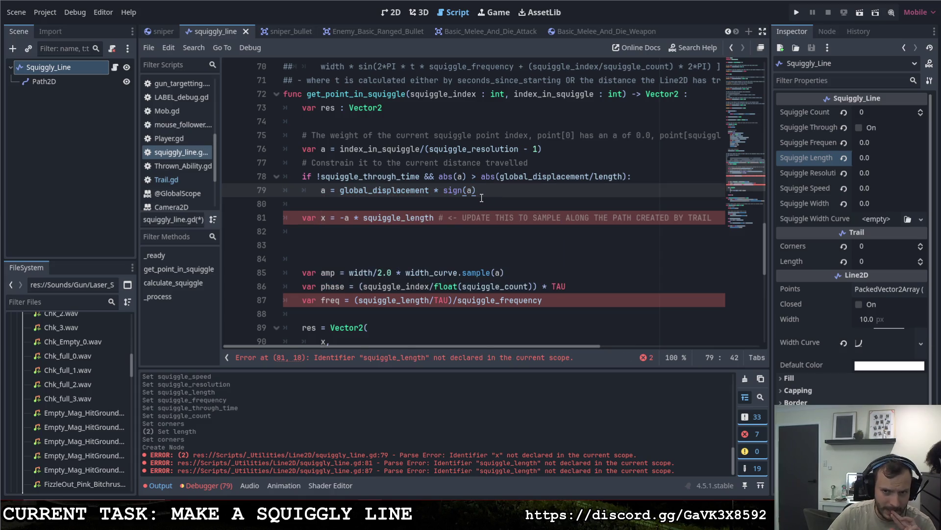
{"action": "left_click_drag", "start_coordinate": [621, 177], "coordinate": [590, 176]}
{"action": "key", "text": "ctrl+c"}
{"action": "left_click", "coordinate": [427, 190]}
{"action": "key", "text": "ctrl+v"}
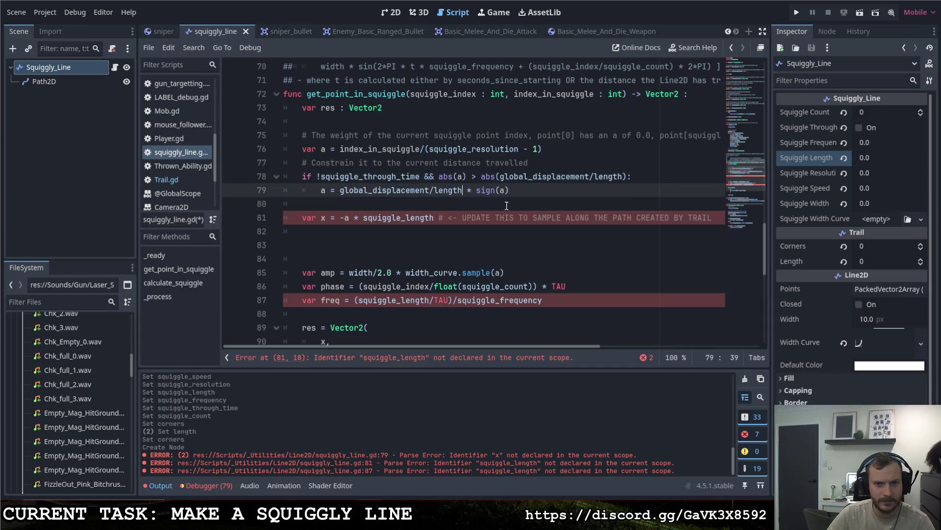
{"action": "key", "text": "End"}
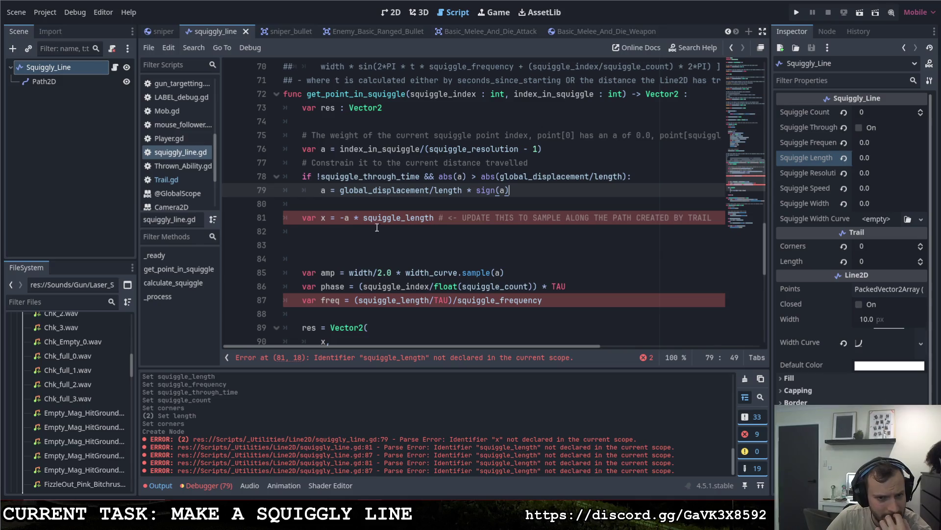
Comment out the old x declaration on line 81 and insert a blank line above it
{"action": "left_click", "coordinate": [403, 219]}
{"action": "left_click_drag", "start_coordinate": [405, 218], "coordinate": [364, 219]}
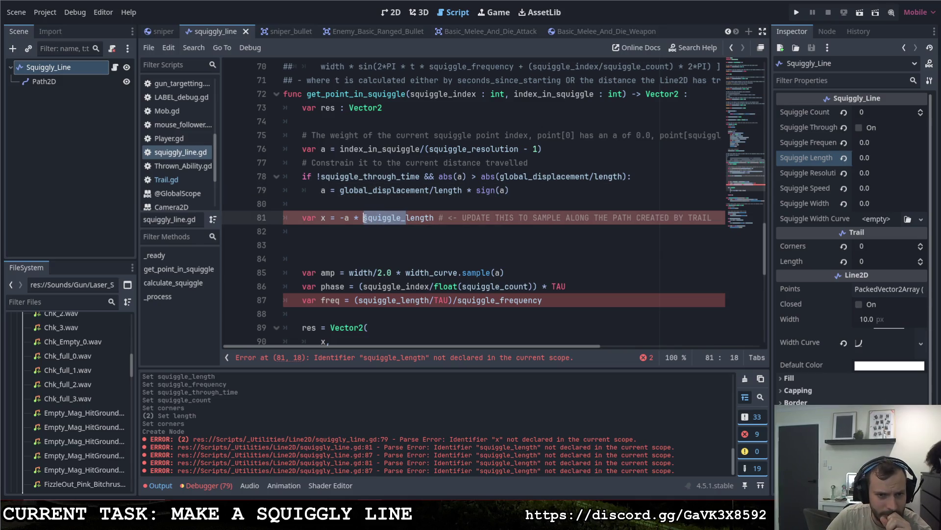
{"action": "left_click", "coordinate": [431, 220]}
{"action": "key", "text": "Home"}
{"action": "key", "text": "ctrl+k"}
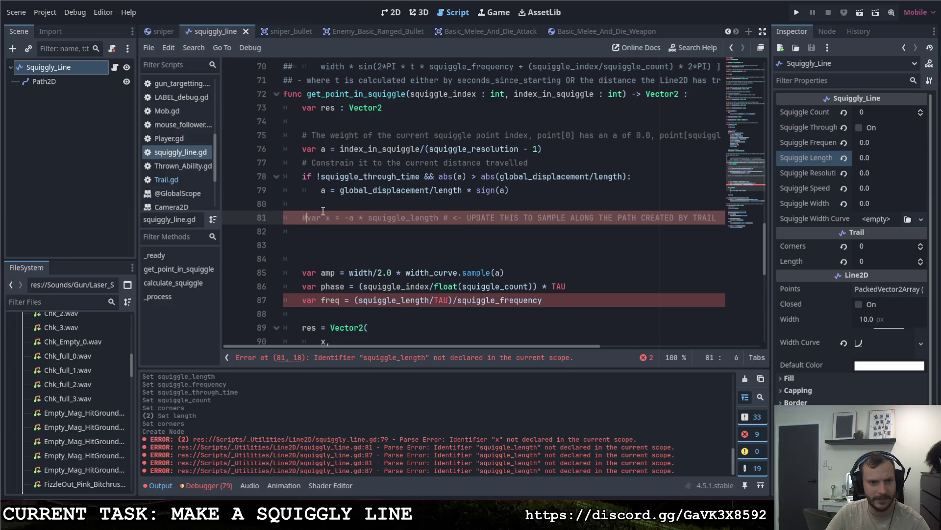
{"action": "key", "text": "ctrl+shift+Return"}
Begin the new line as var x = path_from_points, trying sample and get_p methods
{"action": "type", "text": "x ="}
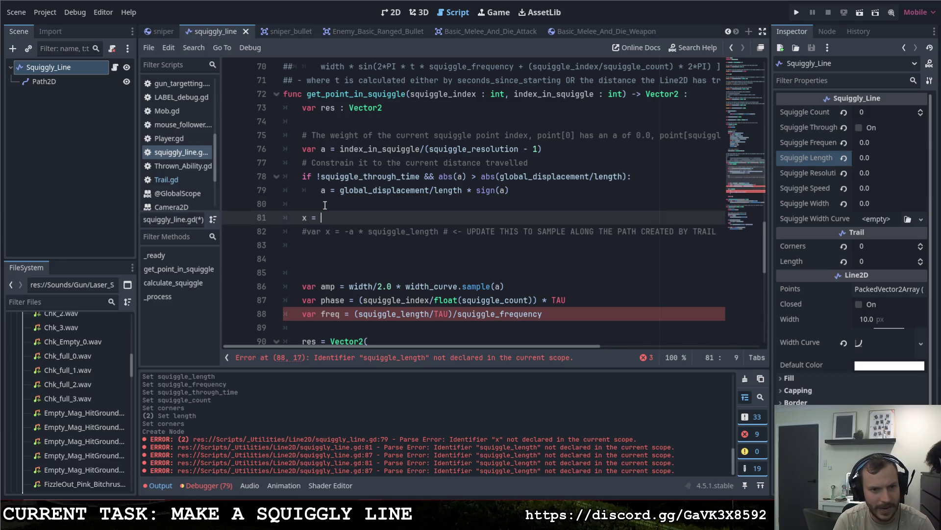
{"action": "key", "text": "BackSpace"}
{"action": "key", "text": "BackSpace"}
{"action": "key", "text": "BackSpace"}
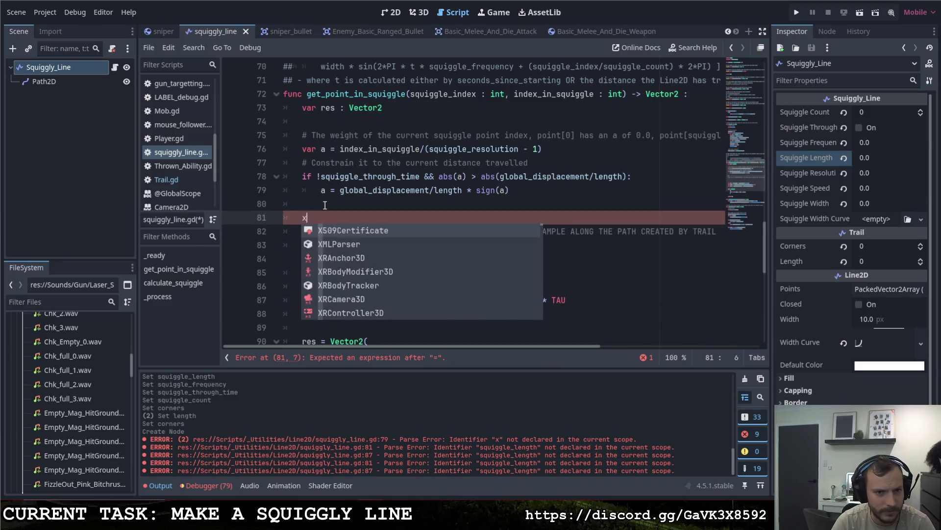
{"action": "type", "text": "var x = "}
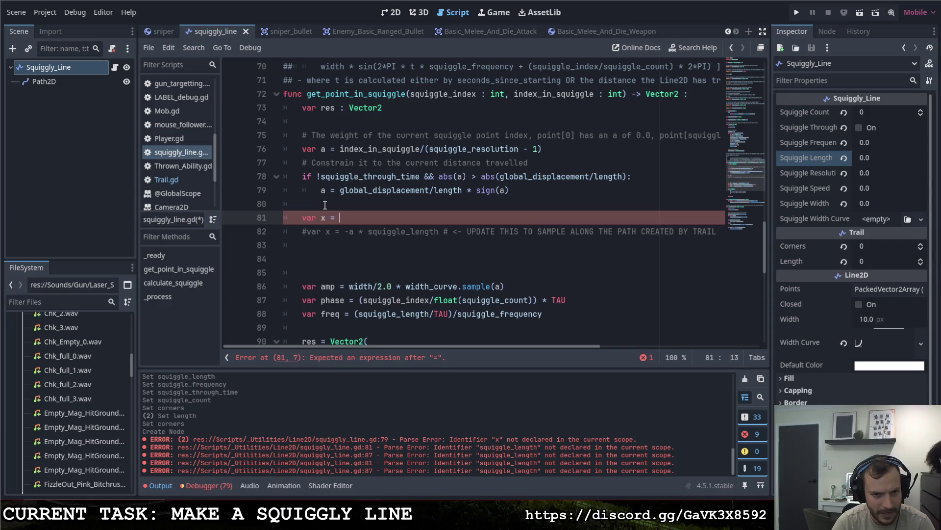
{"action": "type", "text": "poin"}
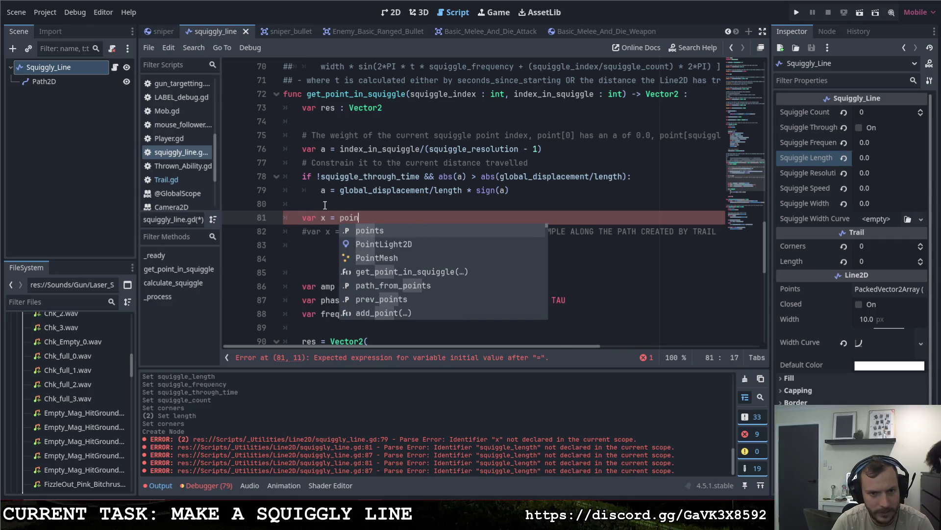
{"action": "key", "text": "Down"}
{"action": "key", "text": "Down"}
{"action": "key", "text": "Down"}
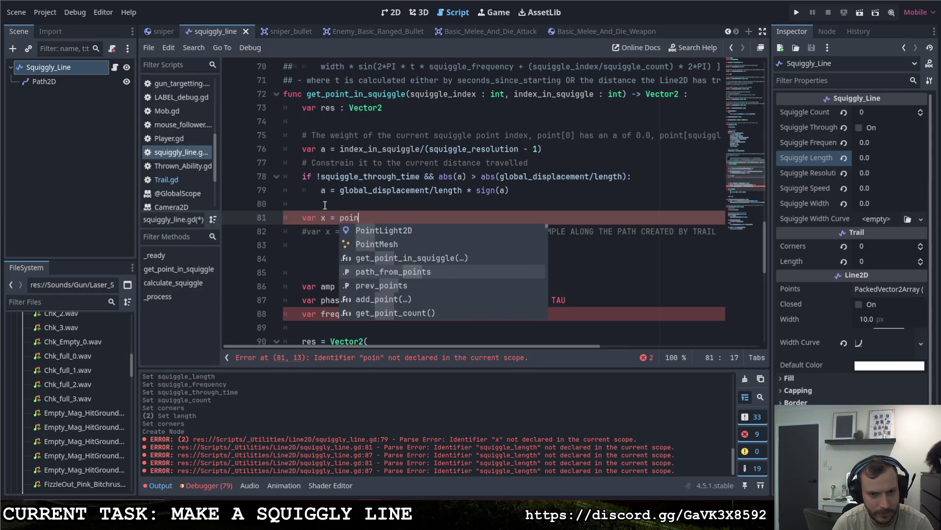
{"action": "key", "text": "Return"}
{"action": "type", "text": ".samp"}
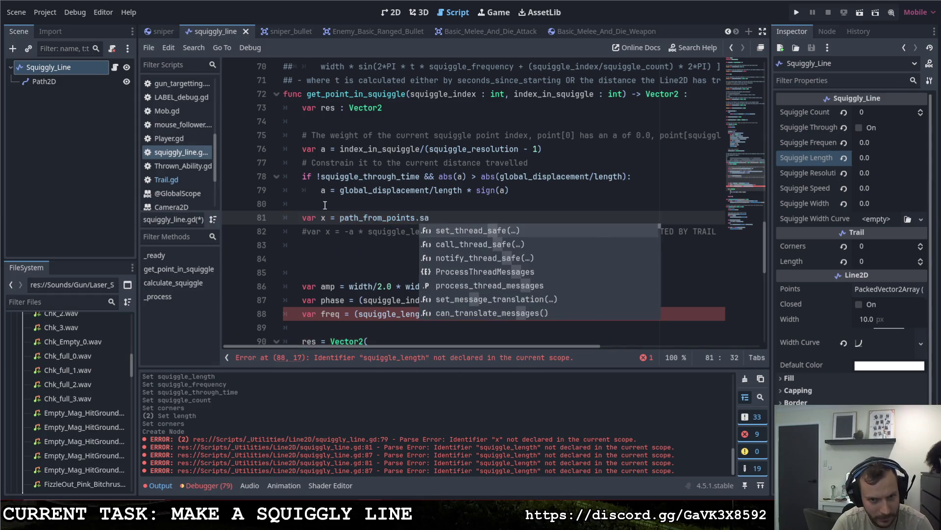
{"action": "key", "text": "BackSpace"}
{"action": "key", "text": "BackSpace"}
{"action": "key", "text": "BackSpace"}
{"action": "type", "text": "get"}
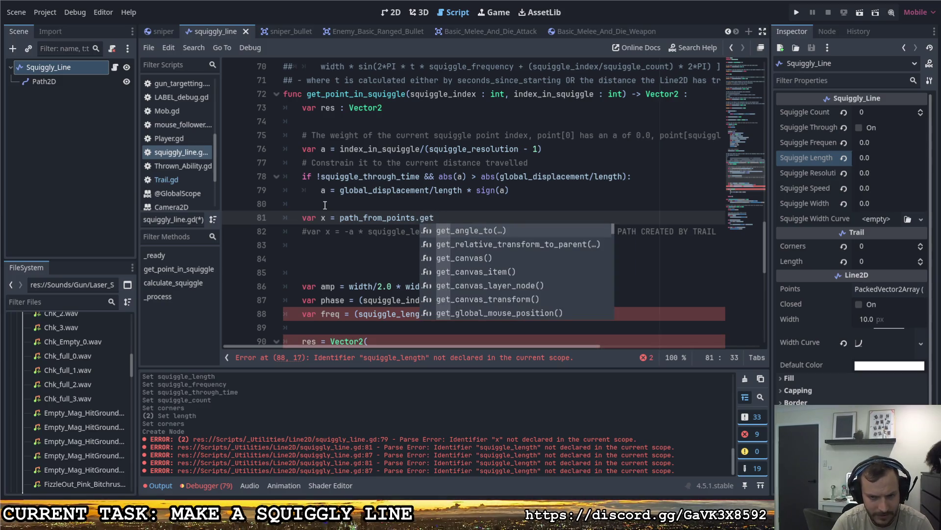
{"action": "type", "text": "_p"}
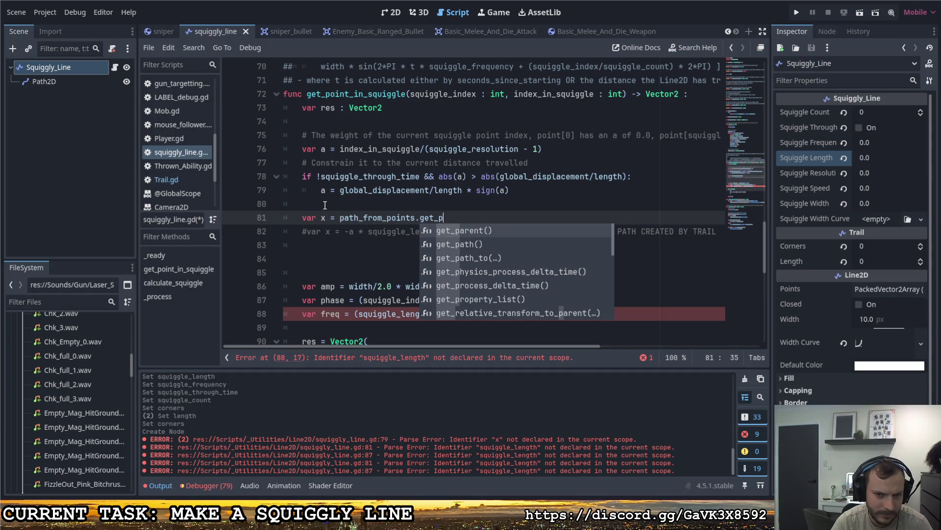
{"action": "key", "text": "BackSpace"}
{"action": "key", "text": "BackSpace"}
{"action": "key", "text": "BackSpace"}
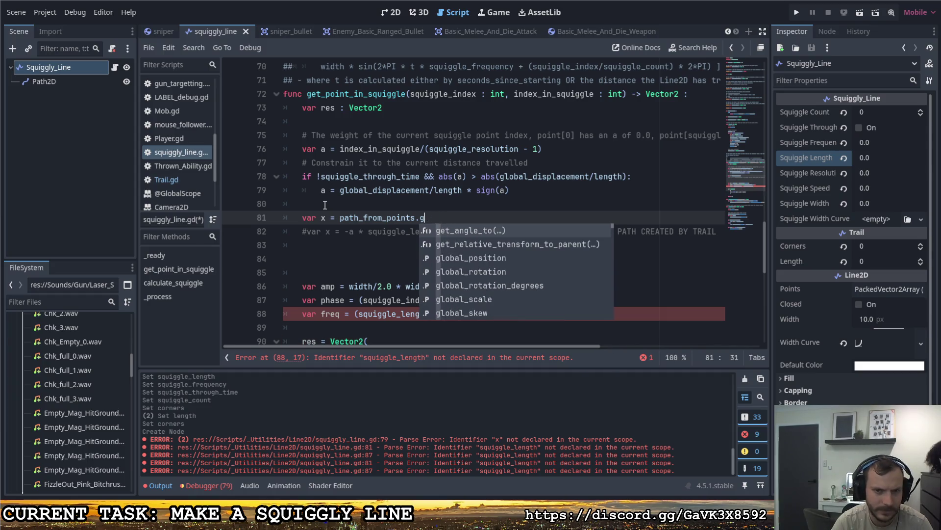
{"action": "left_click", "coordinate": [700, 45]}
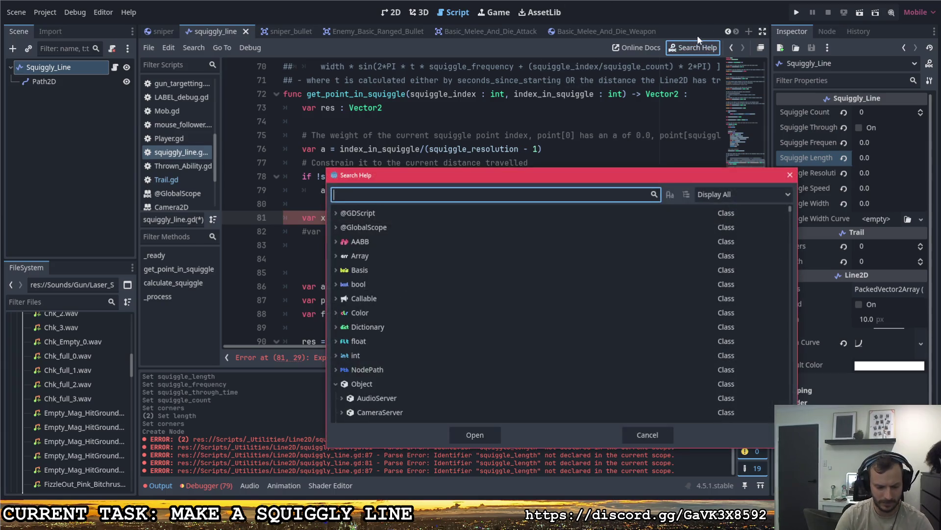
Read the Path2D docs via a path2d search, follow the Curve2D link, then return to squiggly_line.gd
{"action": "type", "text": "path2d"}
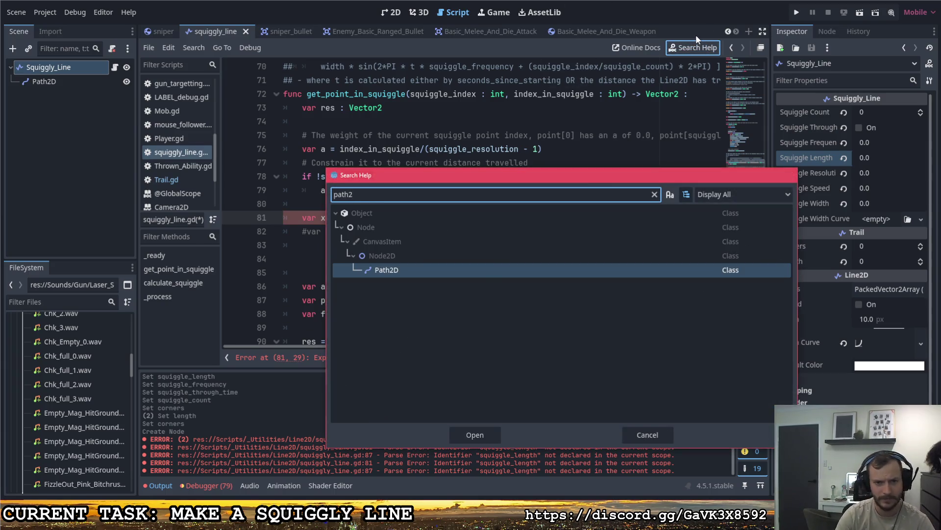
{"action": "key", "text": "Return"}
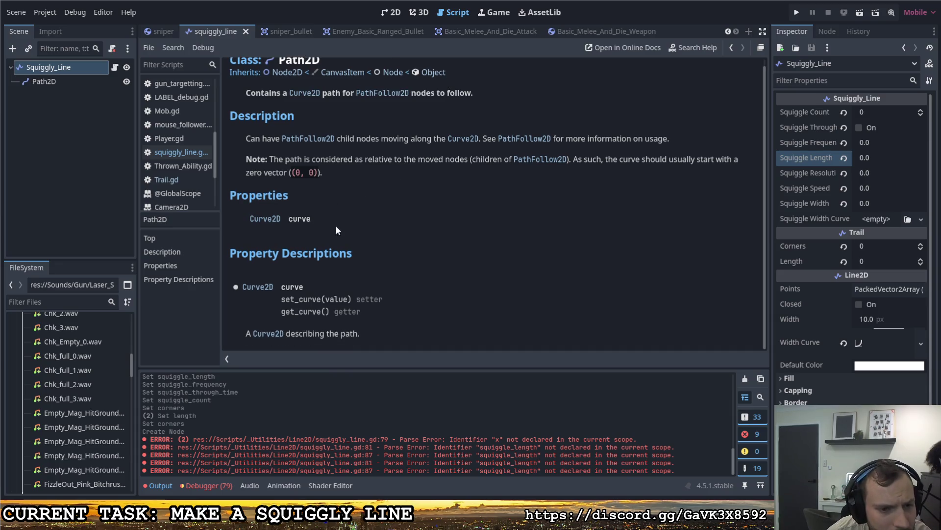
{"action": "scroll", "coordinate": [360, 224], "scroll_direction": "up", "scroll_amount": 1}
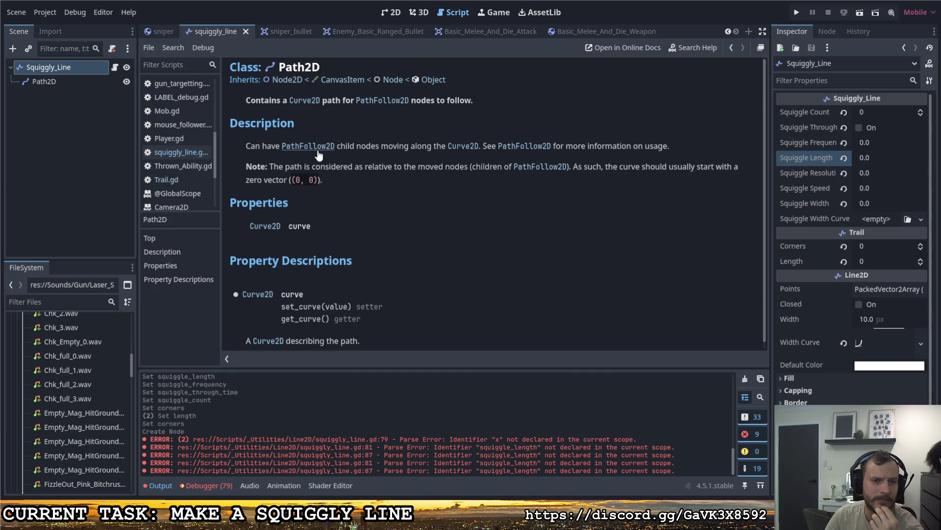
{"action": "left_click", "coordinate": [469, 147]}
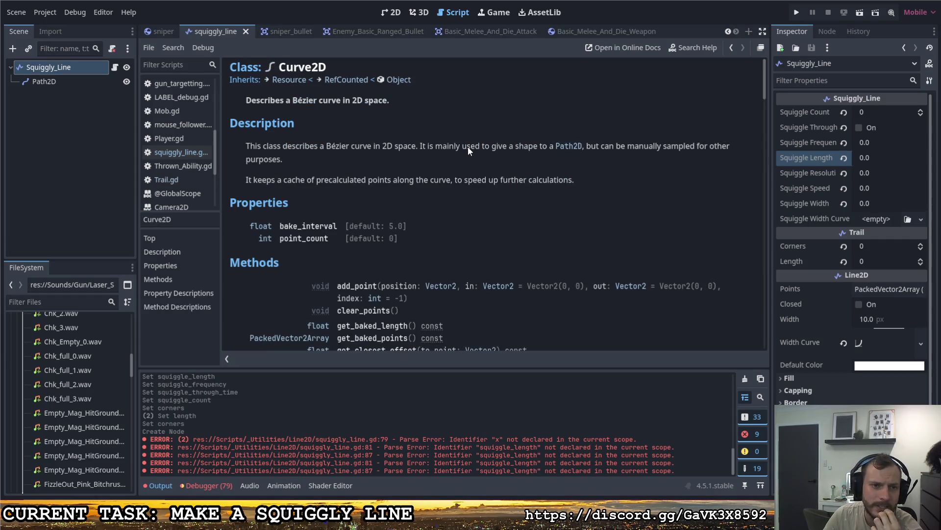
{"action": "scroll", "coordinate": [434, 228], "scroll_direction": "down", "scroll_amount": 2}
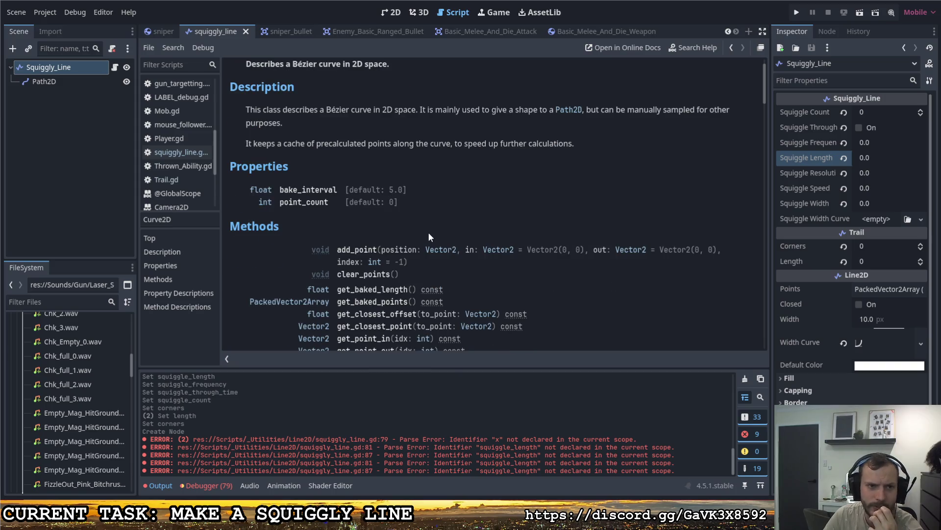
{"action": "scroll", "coordinate": [428, 232], "scroll_direction": "up", "scroll_amount": 2}
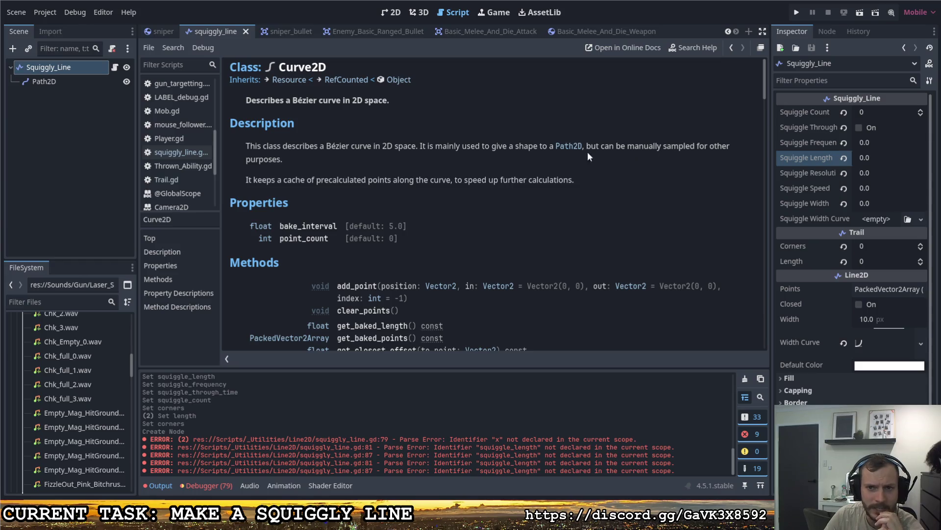
{"action": "left_click", "coordinate": [114, 68]}
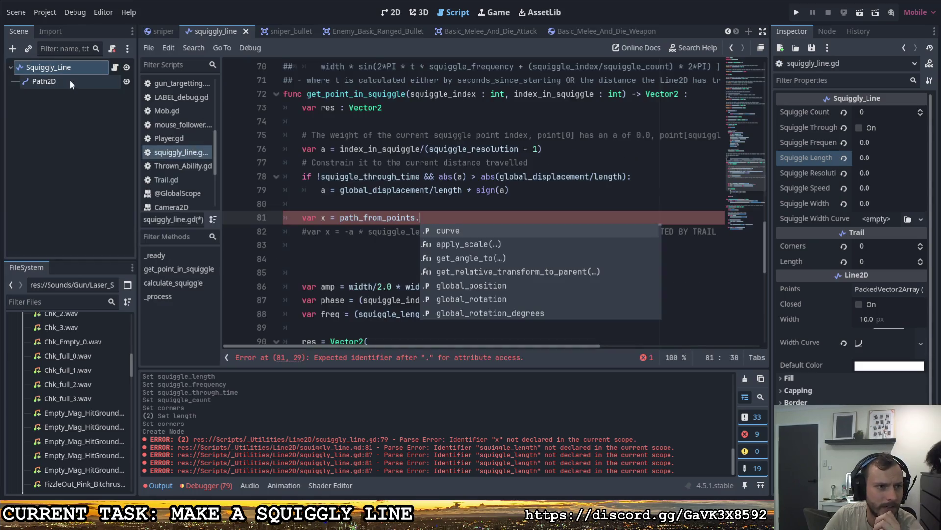
Delete the Path2D node from the scene
{"action": "right_click", "coordinate": [67, 81]}
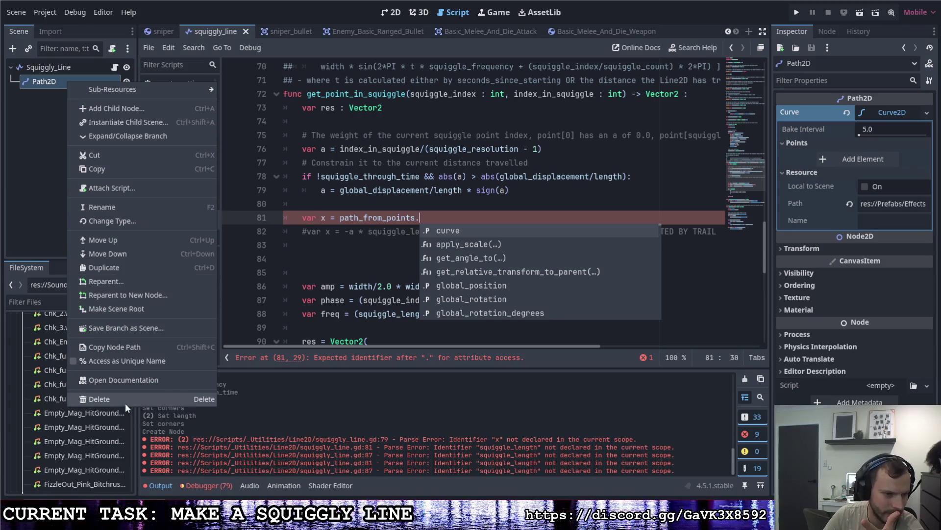
{"action": "left_click", "coordinate": [125, 402]}
{"action": "left_click", "coordinate": [454, 263]}
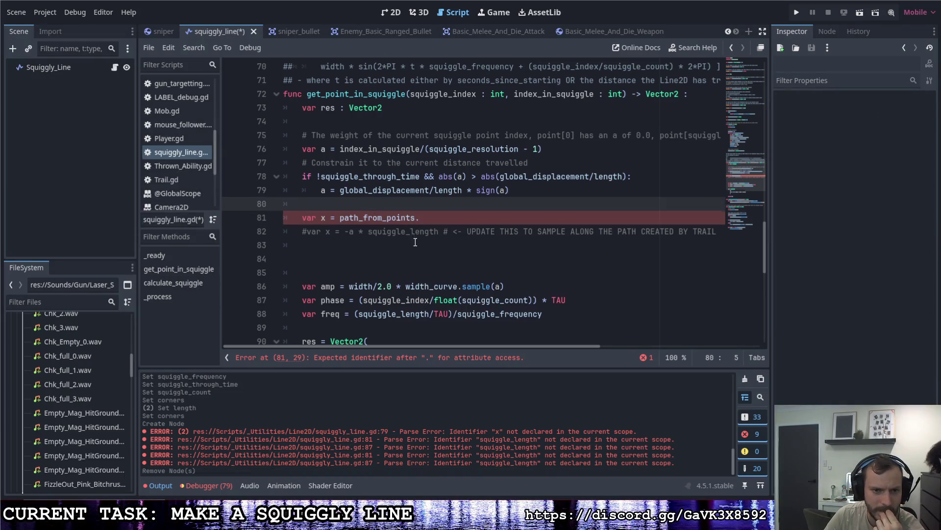
Declare path_from_points as Curve2D = Curve2D.new() on line 43 and save
{"action": "scroll", "coordinate": [399, 282], "scroll_direction": "up", "scroll_amount": 20}
{"action": "scroll", "coordinate": [383, 279], "scroll_direction": "down", "scroll_amount": 9}
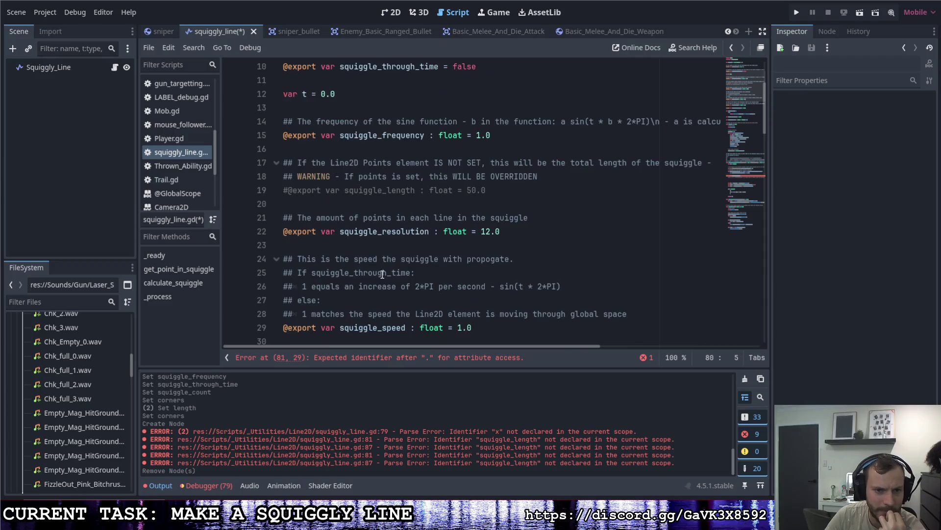
{"action": "scroll", "coordinate": [356, 250], "scroll_direction": "down", "scroll_amount": 2}
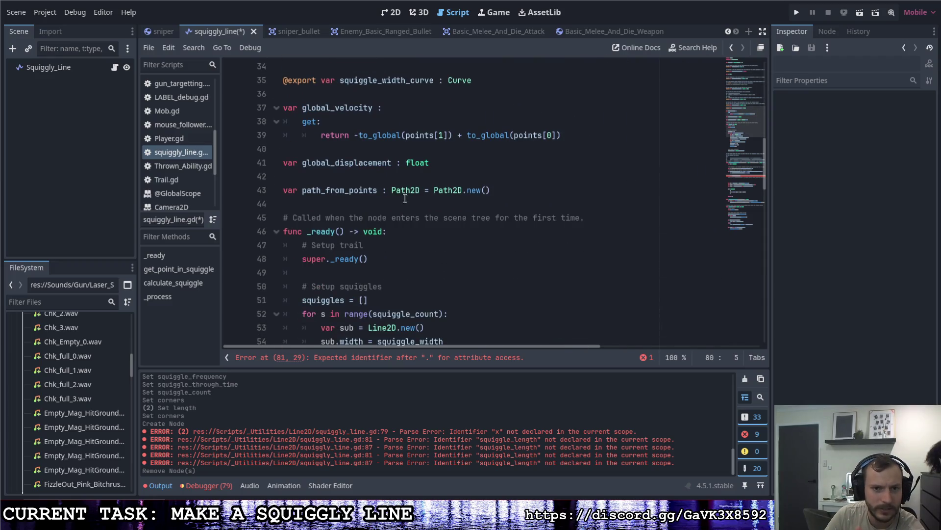
{"action": "double_click", "coordinate": [412, 191]}
{"action": "type", "text": "Curve2D"}
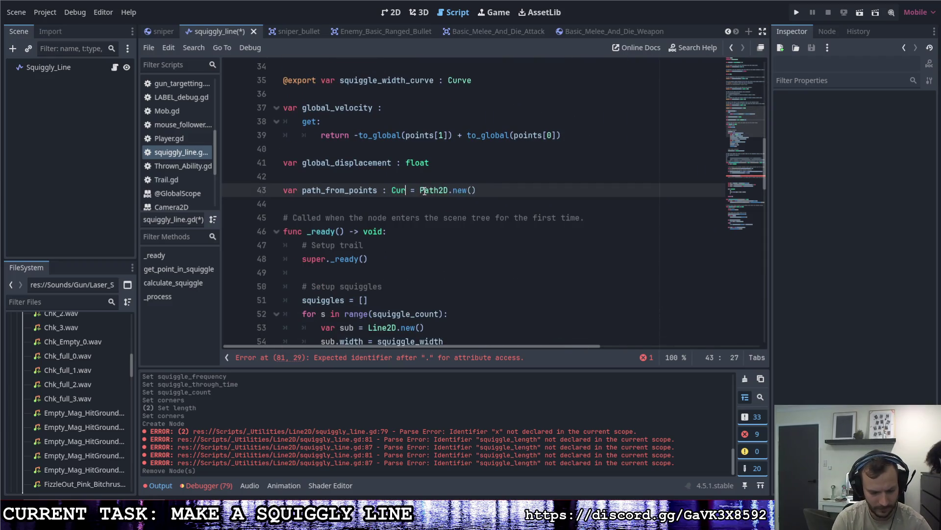
{"action": "mouse_move", "coordinate": [457, 194]}
{"action": "left_mouse_down"}
{"action": "mouse_move", "coordinate": [431, 192]}
{"action": "mouse_move", "coordinate": [441, 191]}
{"action": "left_mouse_up"}
{"action": "type", "text": "Curve"}
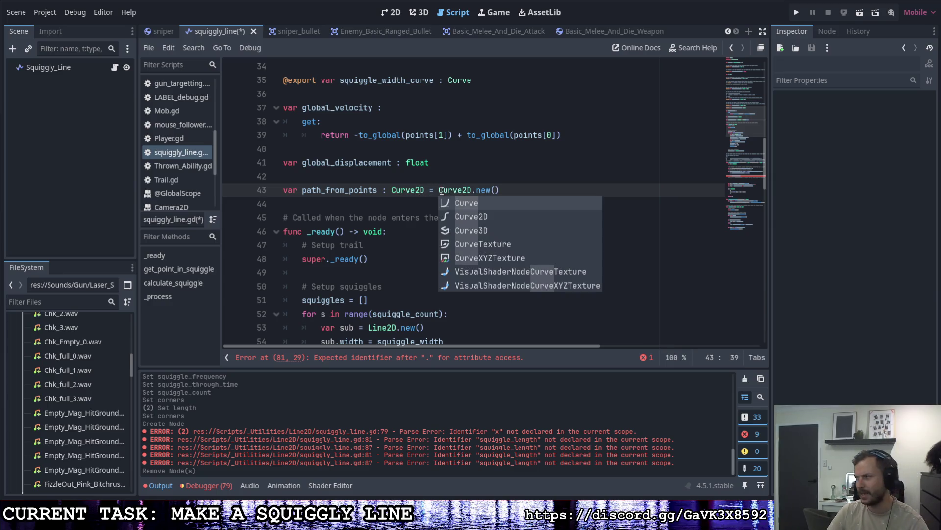
{"action": "left_click", "coordinate": [474, 176]}
{"action": "key", "text": "ctrl+s"}
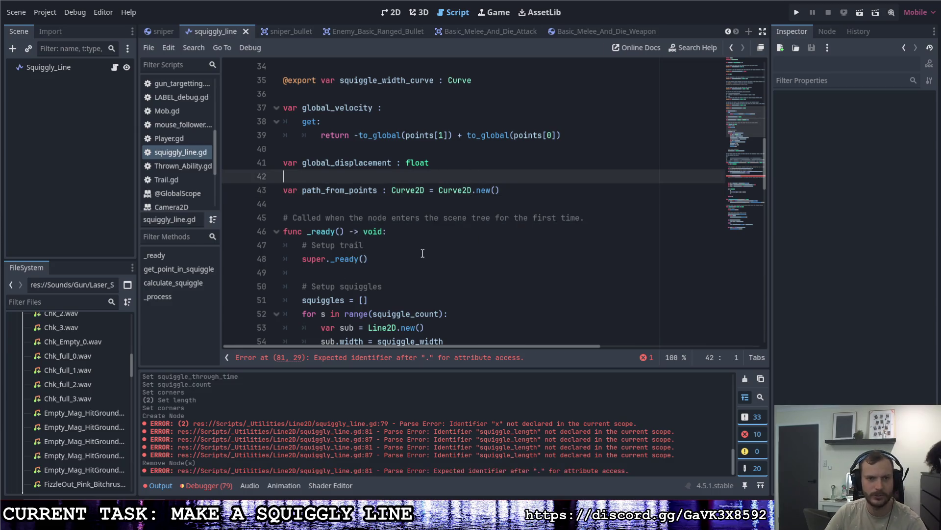
Remove .curve from the clear_points and add_point calls on lines 107 and 109, and save
{"action": "scroll", "coordinate": [421, 254], "scroll_direction": "down", "scroll_amount": 2}
{"action": "scroll", "coordinate": [421, 254], "scroll_direction": "down", "scroll_amount": 20}
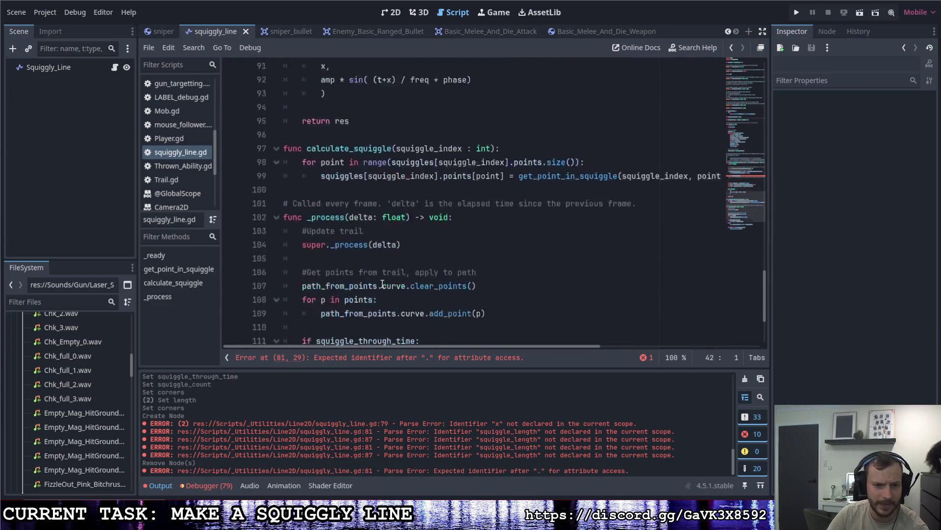
{"action": "scroll", "coordinate": [377, 286], "scroll_direction": "up", "scroll_amount": 10}
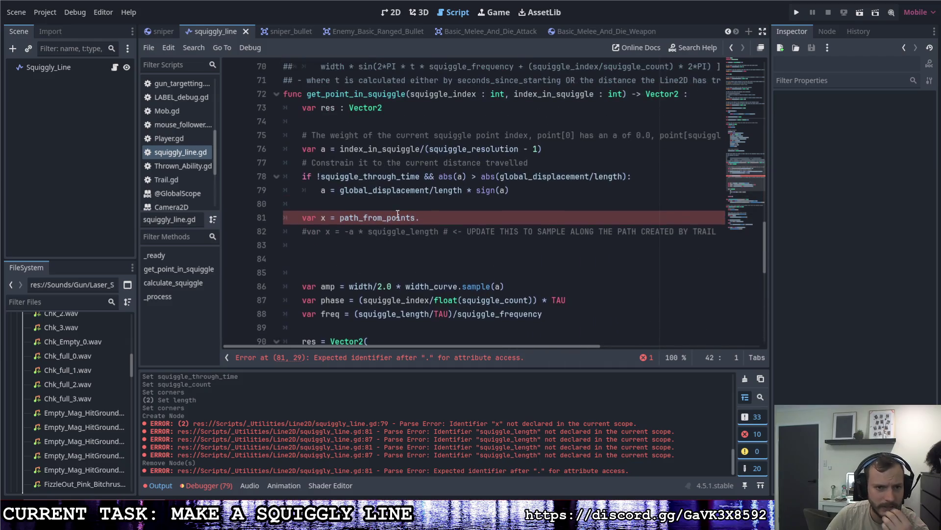
{"action": "left_click", "coordinate": [423, 221]}
{"action": "scroll", "coordinate": [426, 223], "scroll_direction": "down", "scroll_amount": 9}
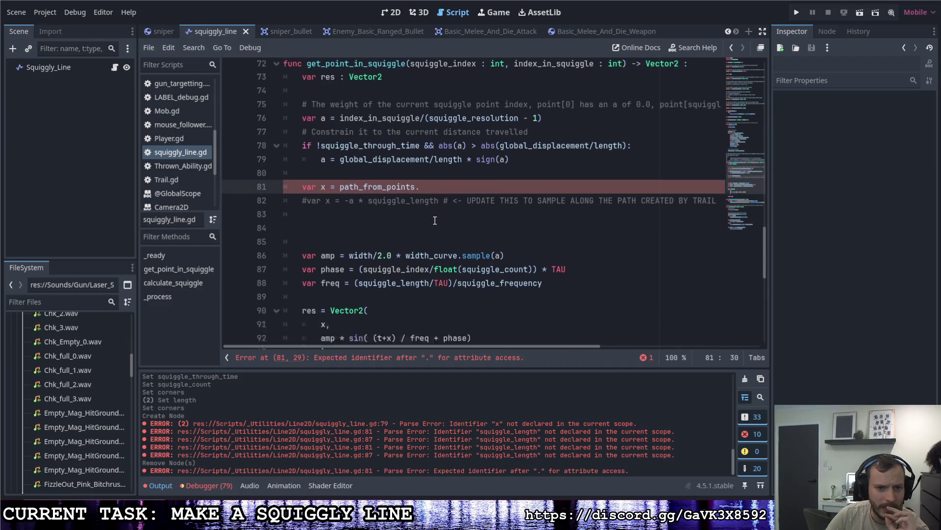
{"action": "scroll", "coordinate": [434, 224], "scroll_direction": "down", "scroll_amount": 1}
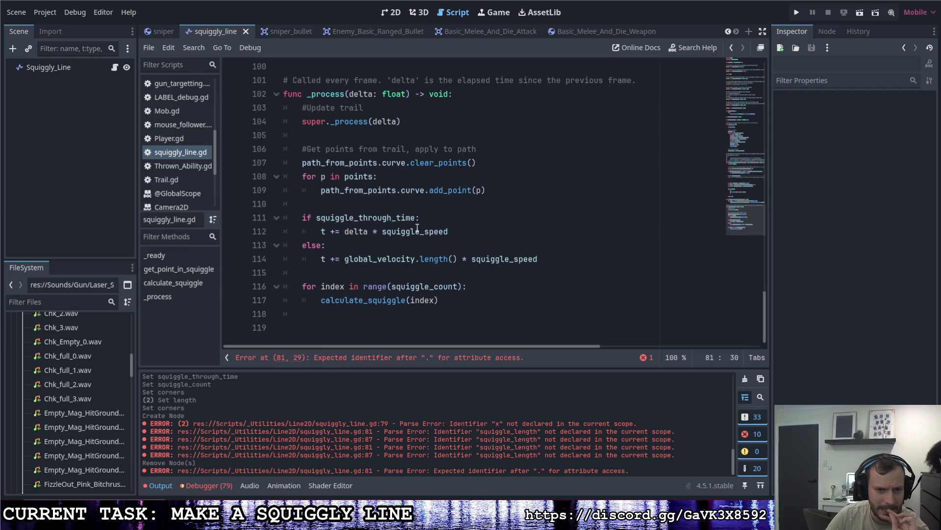
{"action": "left_click", "coordinate": [407, 162]}
{"action": "left_click_drag", "start_coordinate": [407, 162], "coordinate": [380, 162]}
{"action": "key", "text": "BackSpace"}
{"action": "left_click_drag", "start_coordinate": [425, 189], "coordinate": [397, 190]}
{"action": "key", "text": "BackSpace"}
{"action": "left_click", "coordinate": [478, 184]}
{"action": "key", "text": "ctrl+s"}
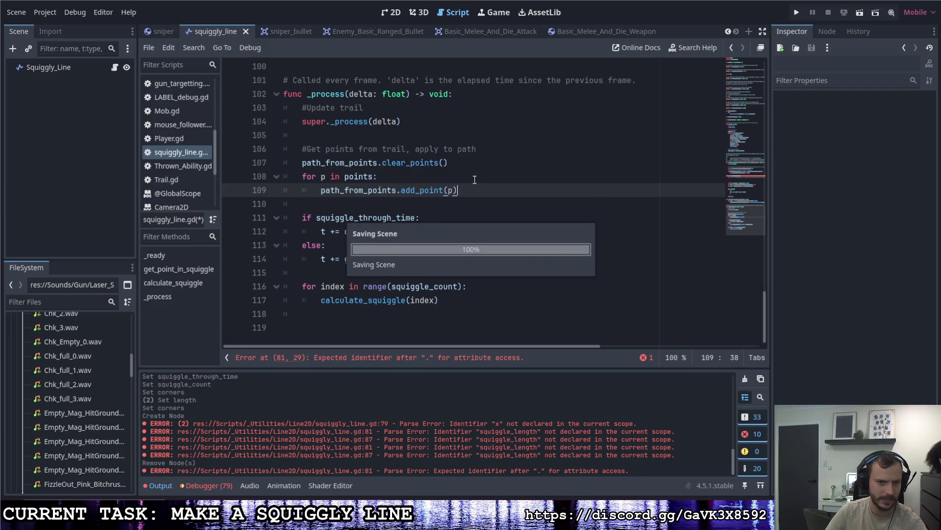
{"action": "scroll", "coordinate": [479, 204], "scroll_direction": "up", "scroll_amount": 1}
{"action": "scroll", "coordinate": [476, 229], "scroll_direction": "up", "scroll_amount": 1}
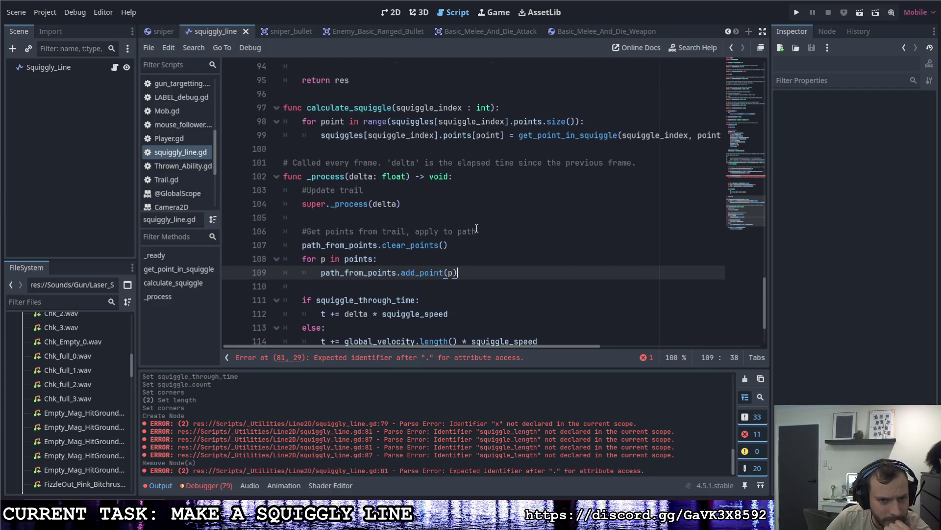
Complete line 81 as var x = path_from_points.samplef(a), replacing an initial sample() call
{"action": "scroll", "coordinate": [470, 226], "scroll_direction": "up", "scroll_amount": 8}
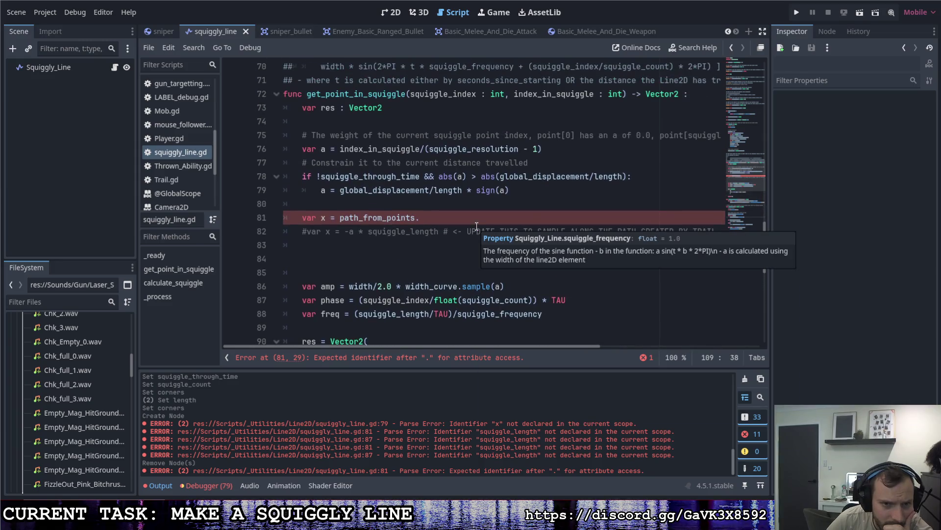
{"action": "left_click", "coordinate": [440, 219]}
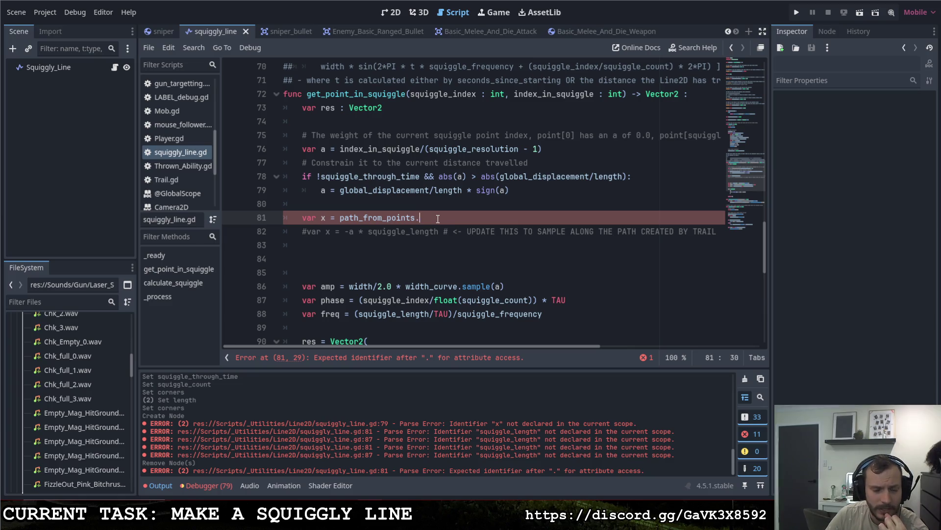
{"action": "key", "text": "BackSpace"}
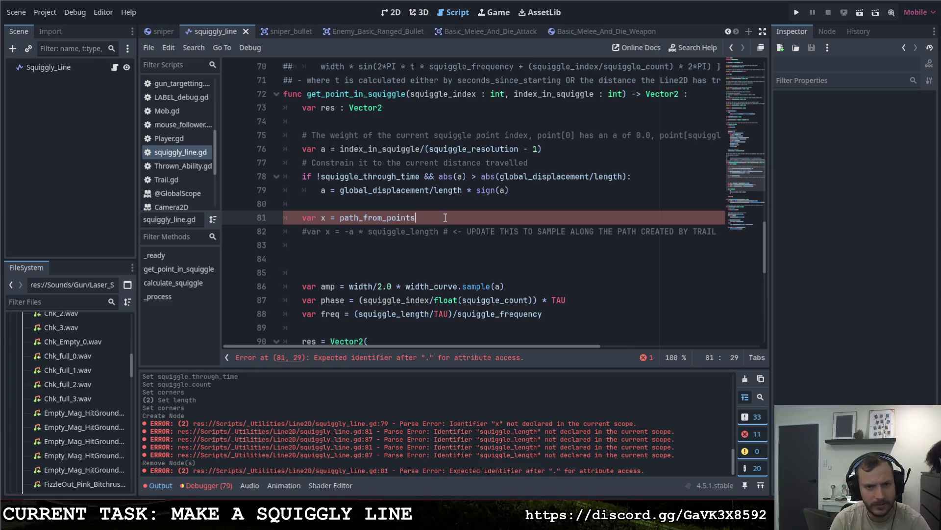
{"action": "type", "text": ".sample"}
{"action": "key", "text": "Return"}
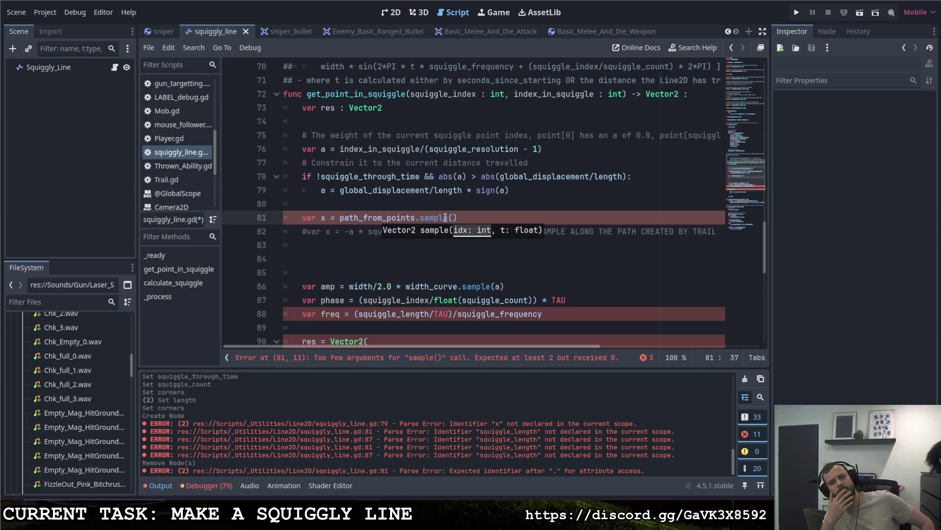
{"action": "key", "text": "BackSpace"}
{"action": "key", "text": "BackSpace"}
{"action": "key", "text": "BackSpace"}
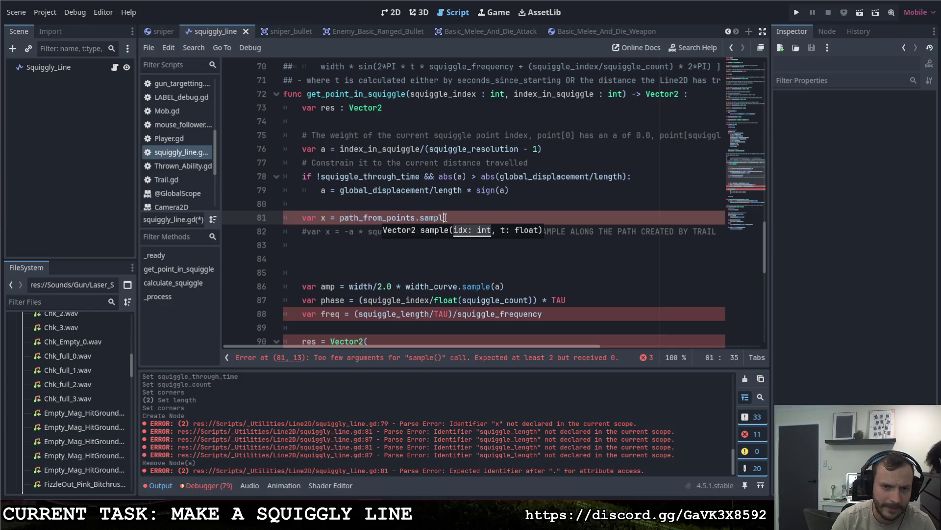
{"action": "type", "text": "amplef"}
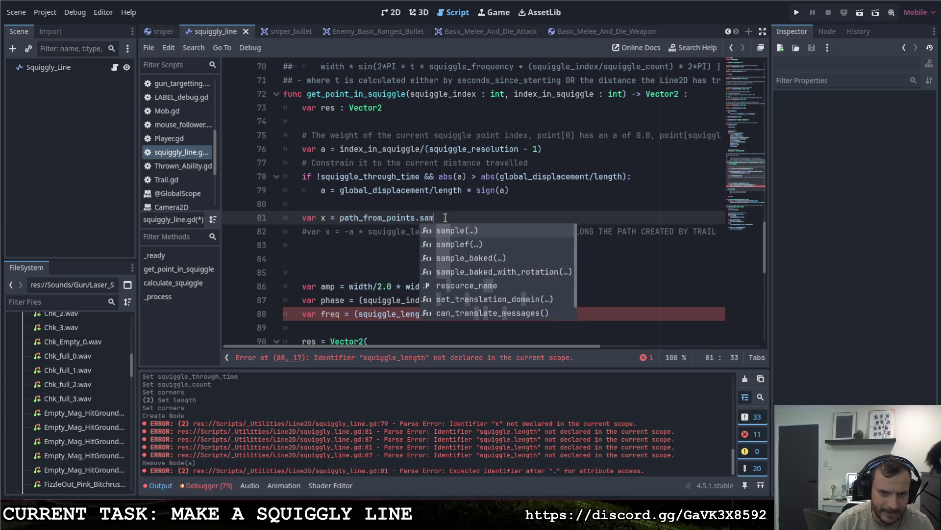
{"action": "key", "text": "Return"}
{"action": "type", "text": "a"}
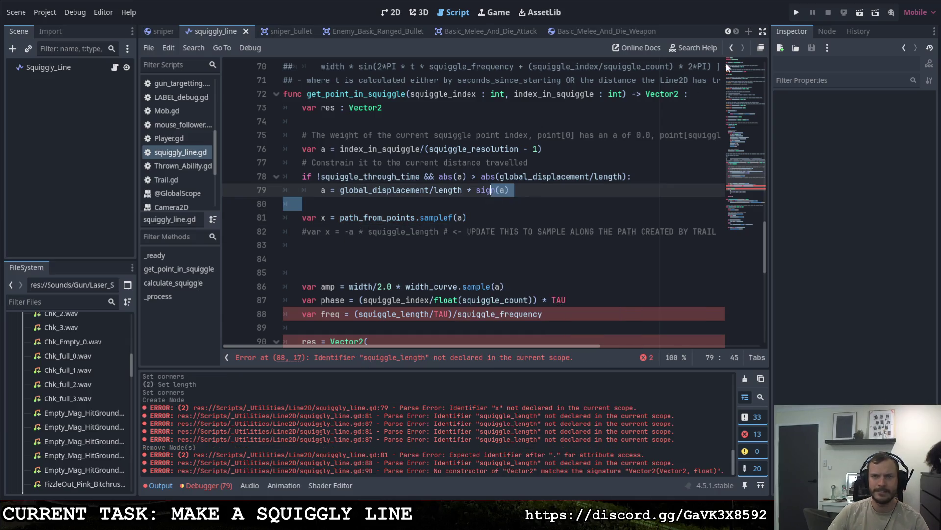
Search the docs for curve, then curve2d, to open the Curve2D class reference
{"action": "left_click", "coordinate": [693, 48]}
{"action": "type", "text": "curve"}
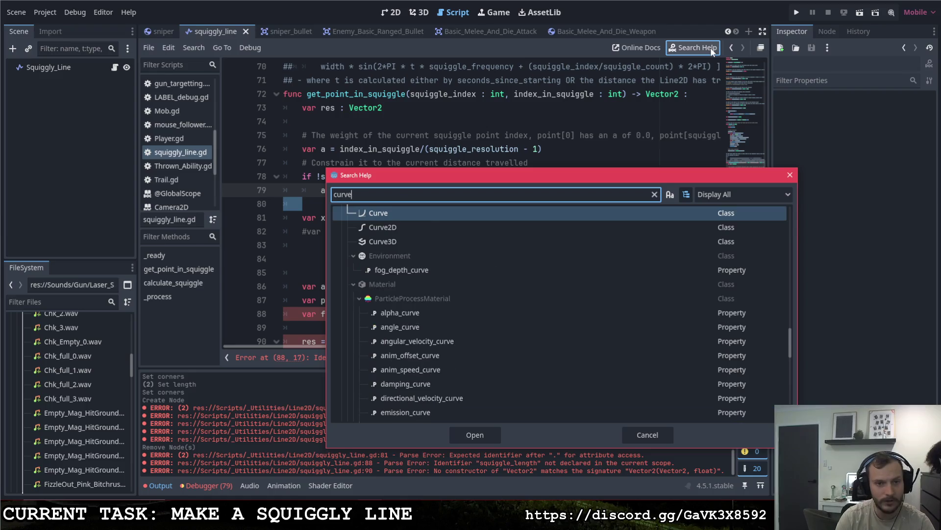
{"action": "key", "text": "Return"}
{"action": "left_click", "coordinate": [715, 49]}
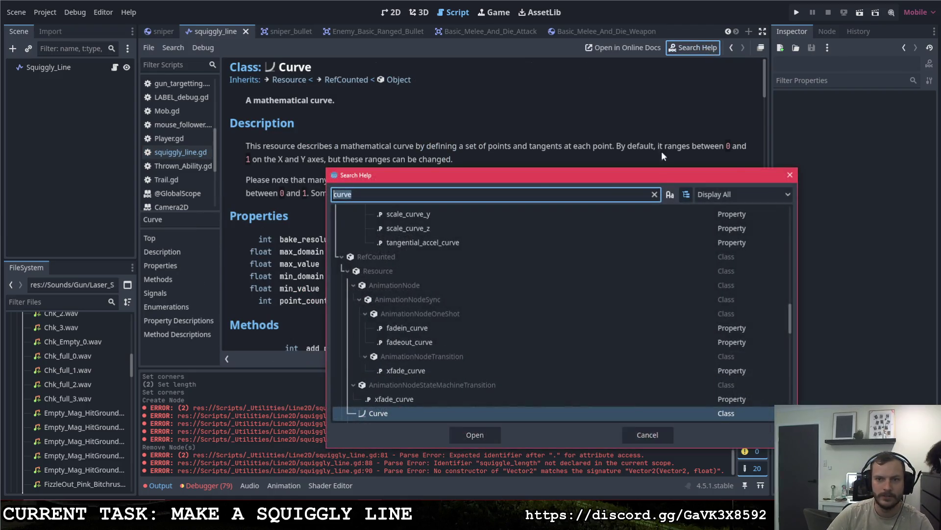
{"action": "key", "text": "BackSpace"}
{"action": "type", "text": "curv"}
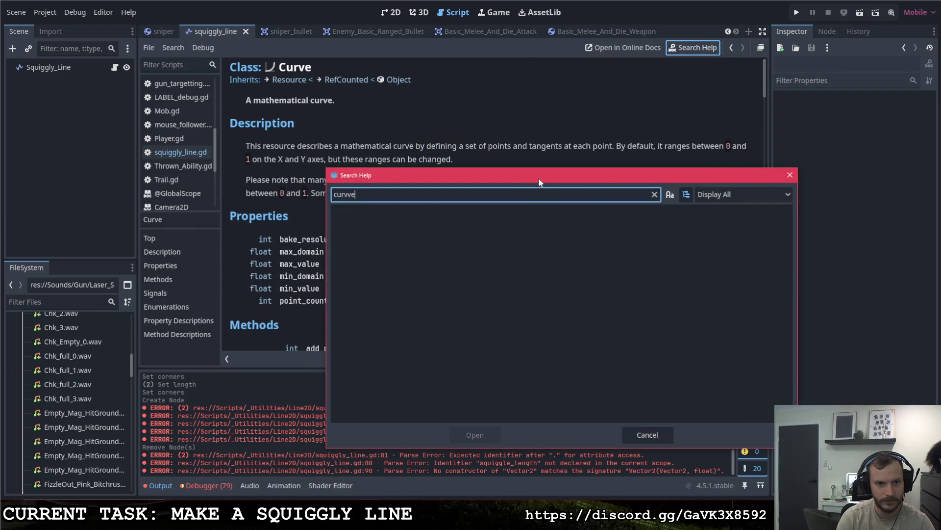
{"action": "type", "text": "e2d"}
{"action": "key", "text": "Return"}
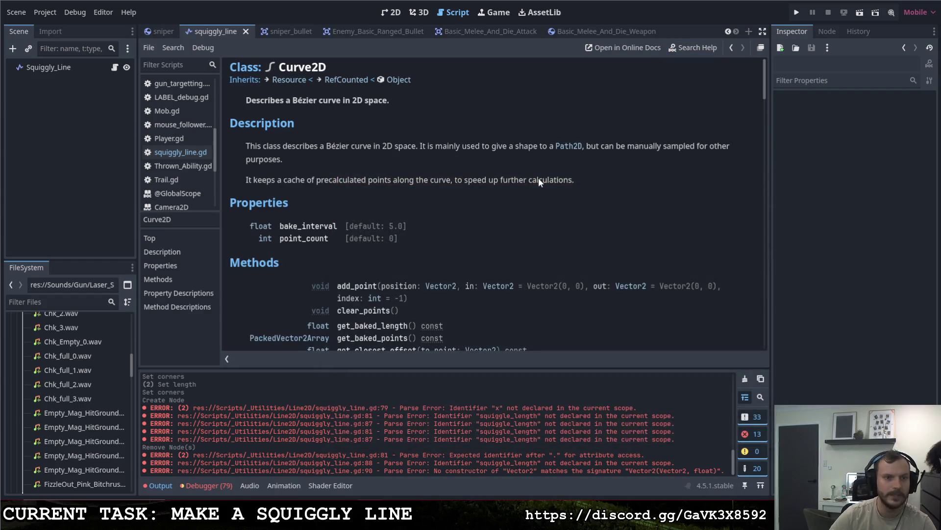
Read the Curve2D sample() and samplef() descriptions, highlighting fofs
{"action": "scroll", "coordinate": [520, 192], "scroll_direction": "down", "scroll_amount": 6}
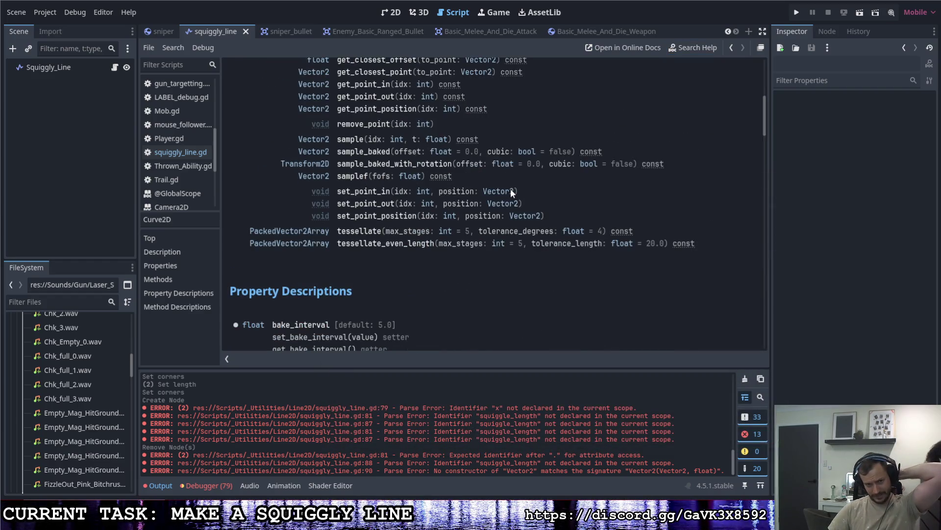
{"action": "left_click", "coordinate": [352, 139]}
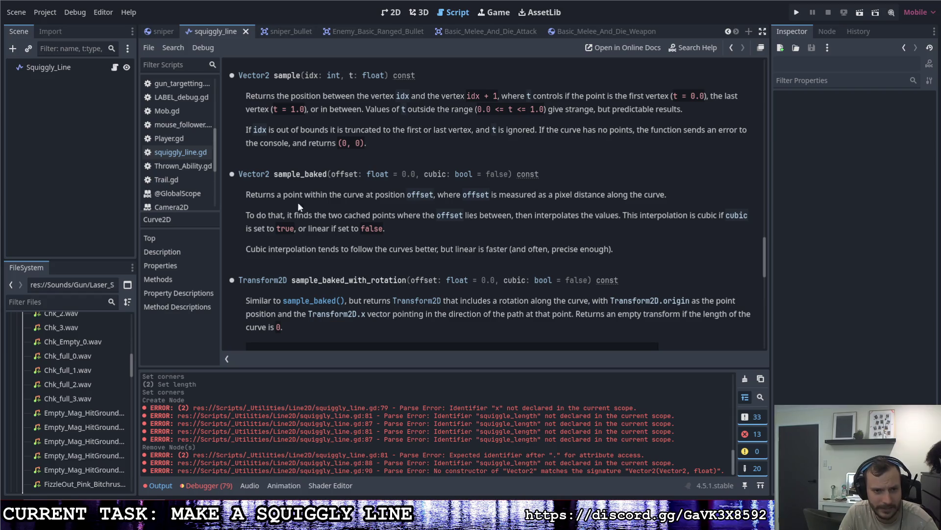
{"action": "scroll", "coordinate": [352, 203], "scroll_direction": "up", "scroll_amount": 1}
{"action": "scroll", "coordinate": [352, 202], "scroll_direction": "down", "scroll_amount": 5}
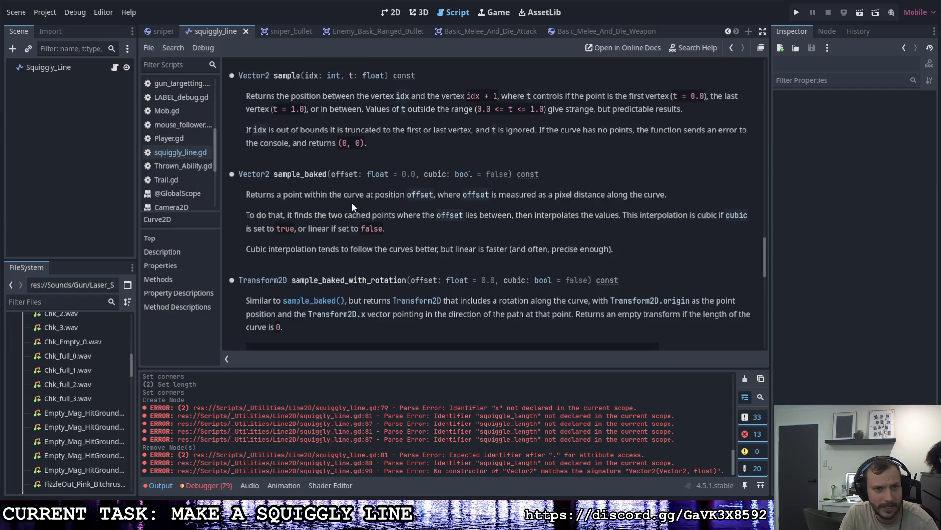
{"action": "scroll", "coordinate": [352, 202], "scroll_direction": "down", "scroll_amount": 4}
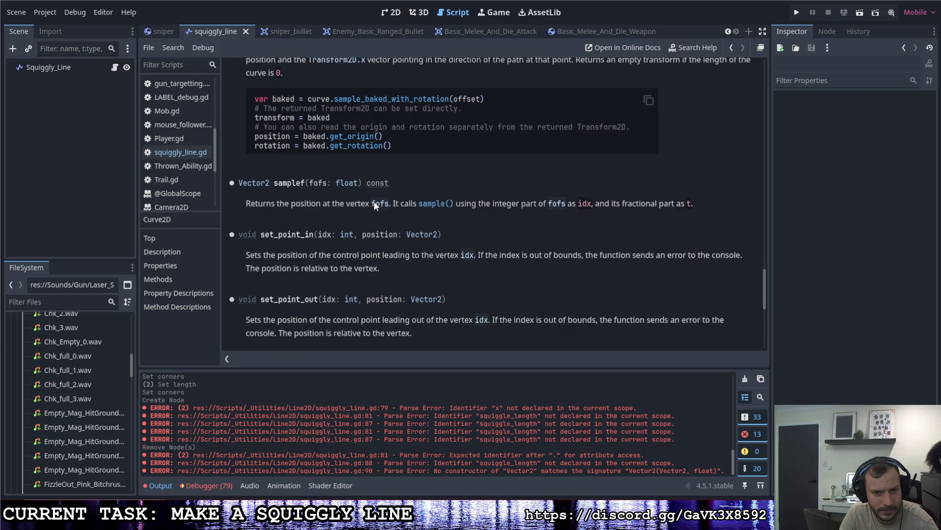
{"action": "left_click_drag", "start_coordinate": [371, 203], "coordinate": [388, 204]}
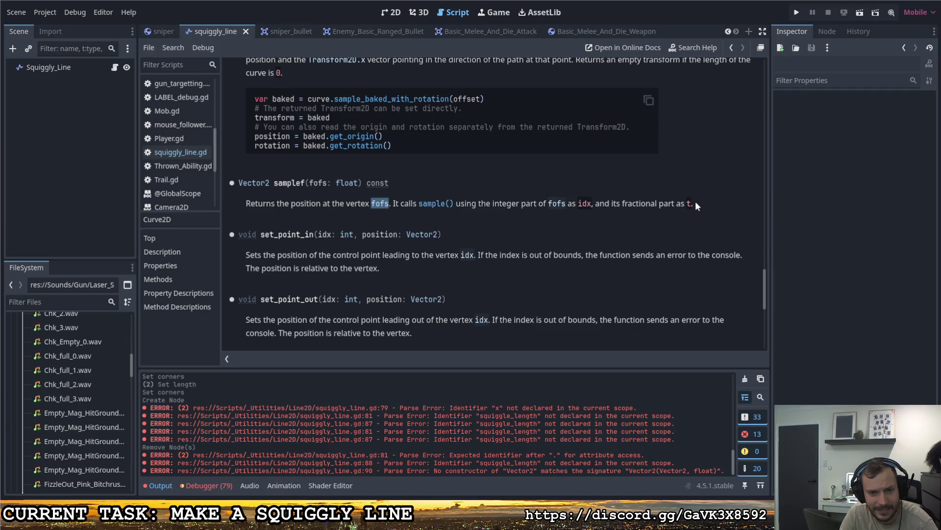
Check the pixel-distance wording of sample_baked, then return to squiggly_line.gd
{"action": "scroll", "coordinate": [556, 225], "scroll_direction": "up", "scroll_amount": 5}
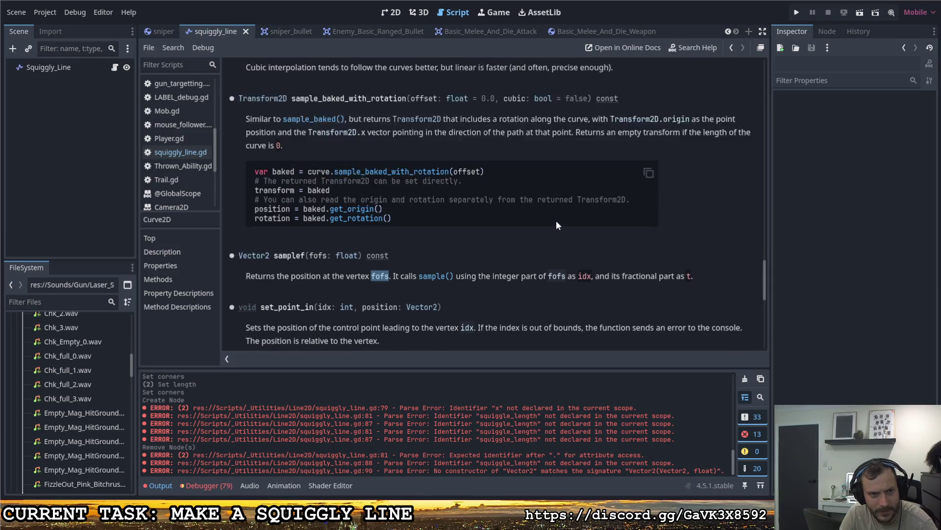
{"action": "scroll", "coordinate": [555, 222], "scroll_direction": "up", "scroll_amount": 1}
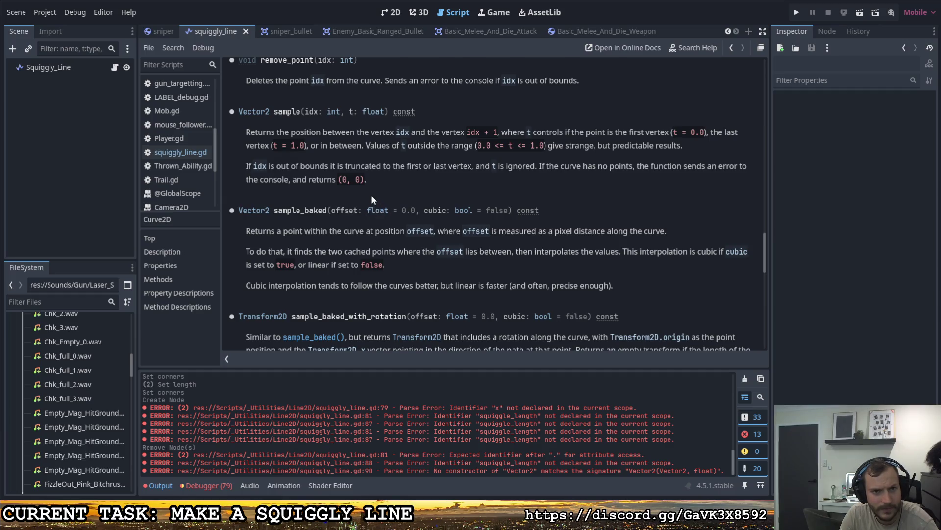
{"action": "scroll", "coordinate": [372, 198], "scroll_direction": "up", "scroll_amount": 1}
{"action": "scroll", "coordinate": [372, 199], "scroll_direction": "down", "scroll_amount": 3}
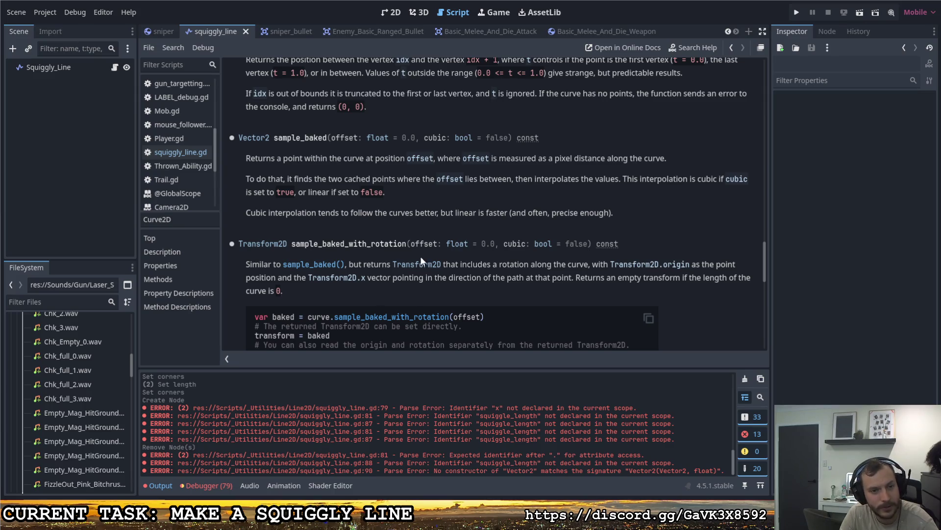
{"action": "scroll", "coordinate": [421, 257], "scroll_direction": "up", "scroll_amount": 1}
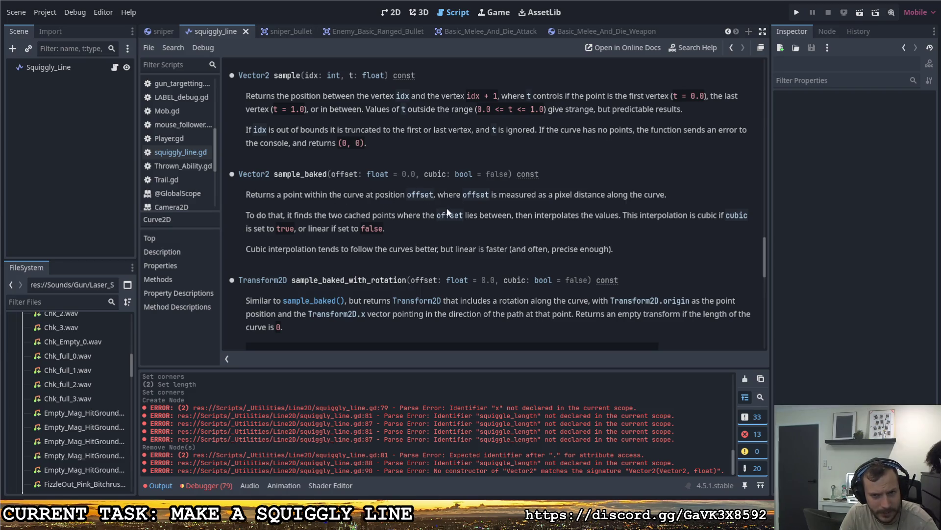
{"action": "left_click_drag", "start_coordinate": [554, 195], "coordinate": [605, 196]}
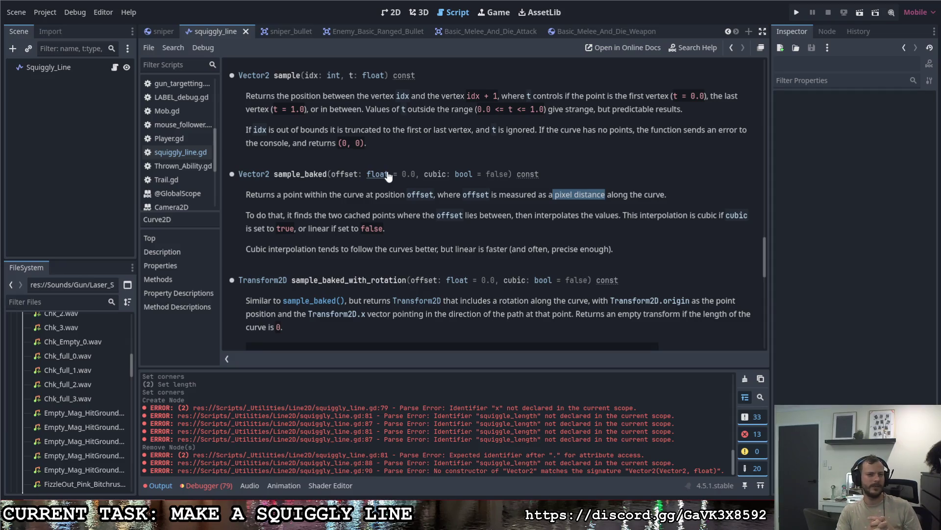
{"action": "left_click", "coordinate": [115, 67]}
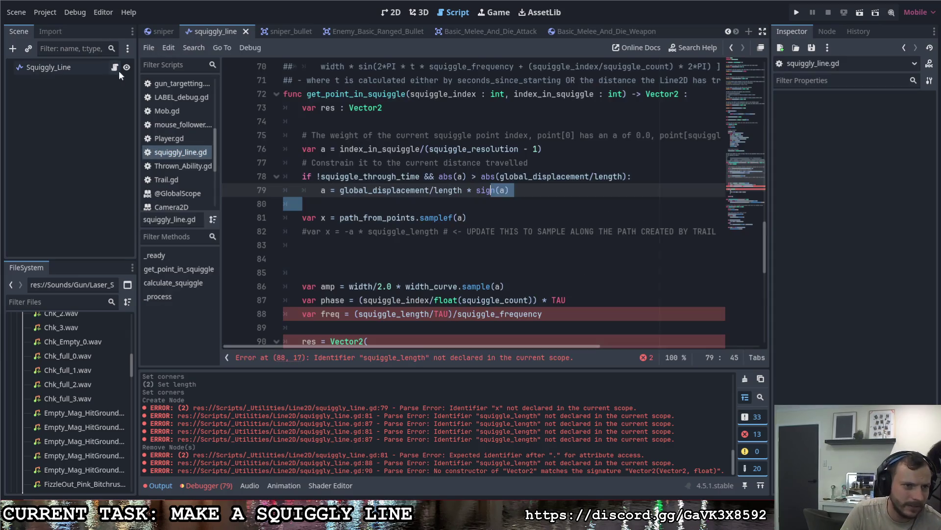
Uncomment the old var x = -a * squiggle_length line and move it below the a calculation
{"action": "left_click", "coordinate": [353, 202]}
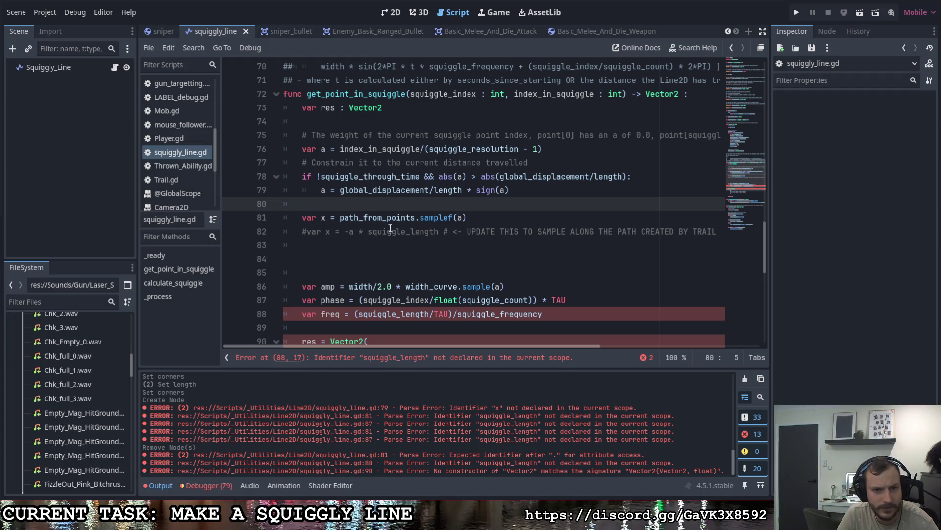
{"action": "left_click", "coordinate": [321, 232]}
{"action": "key", "text": "ctrl+k"}
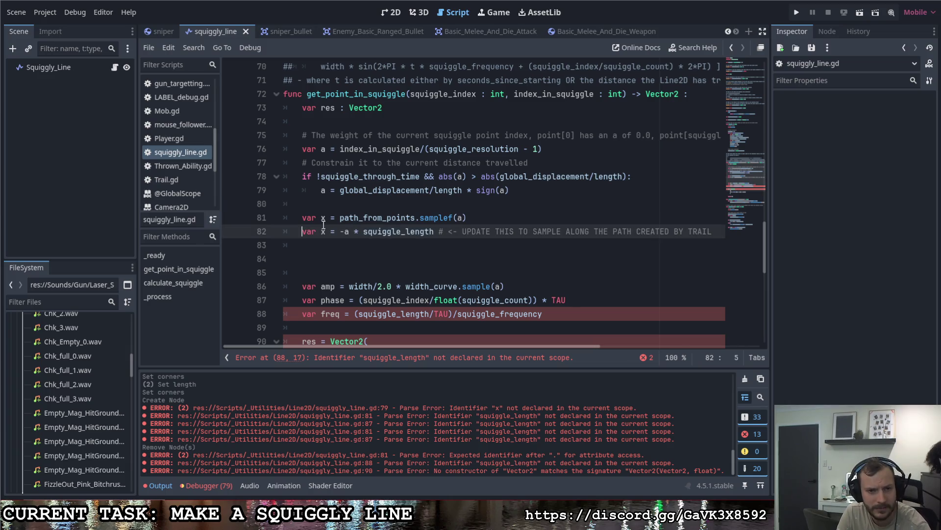
{"action": "left_click_drag", "start_coordinate": [303, 232], "coordinate": [712, 232]}
{"action": "key", "text": "ctrl+c"}
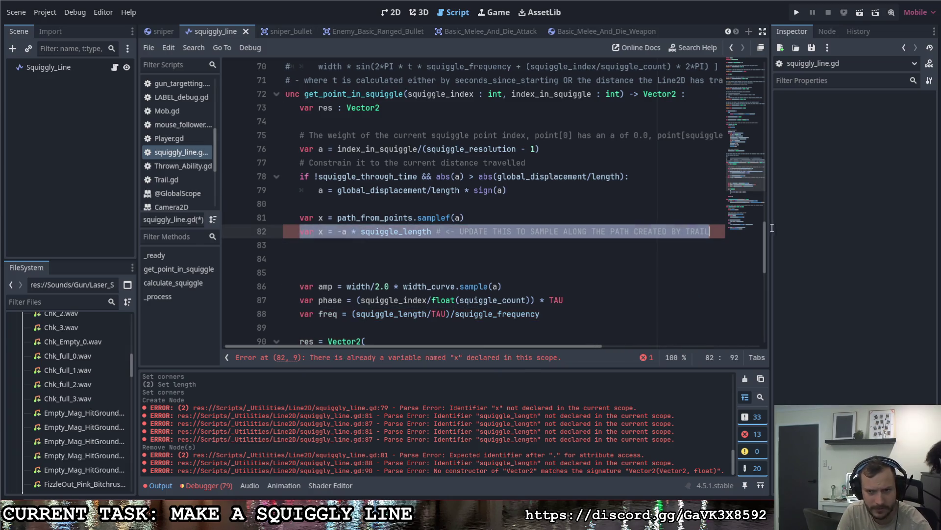
{"action": "key", "text": "BackSpace"}
{"action": "left_click", "coordinate": [560, 150]}
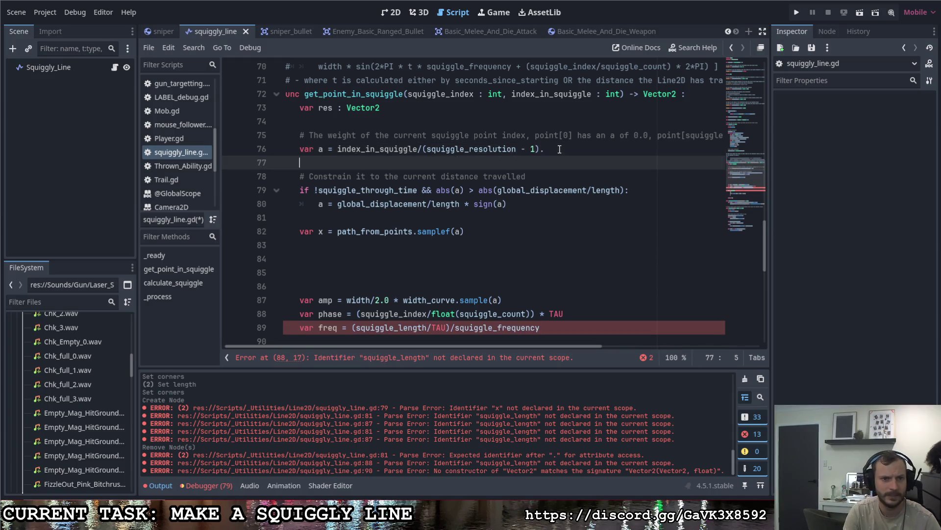
{"action": "key", "text": "Return"}
{"action": "key", "text": "ctrl+v"}
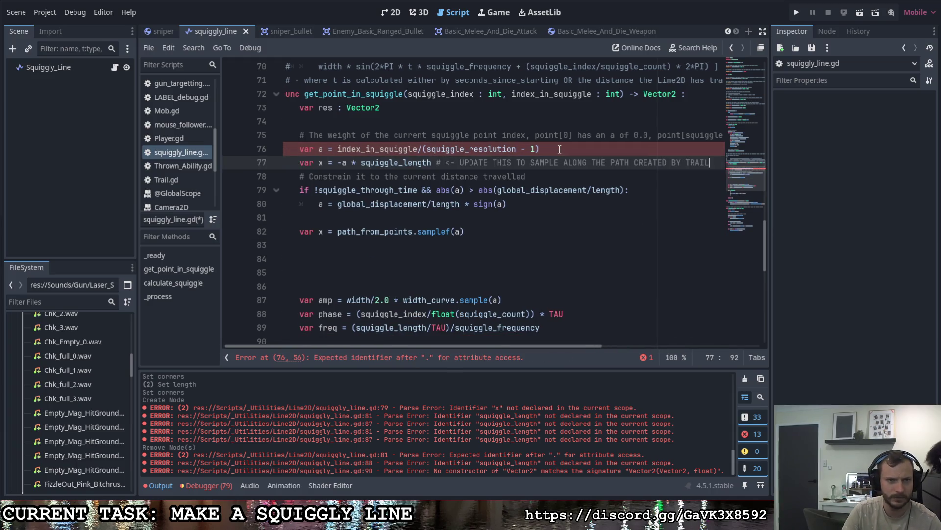
Change squiggle_length to length in the moved x line
{"action": "double_click", "coordinate": [321, 149]}
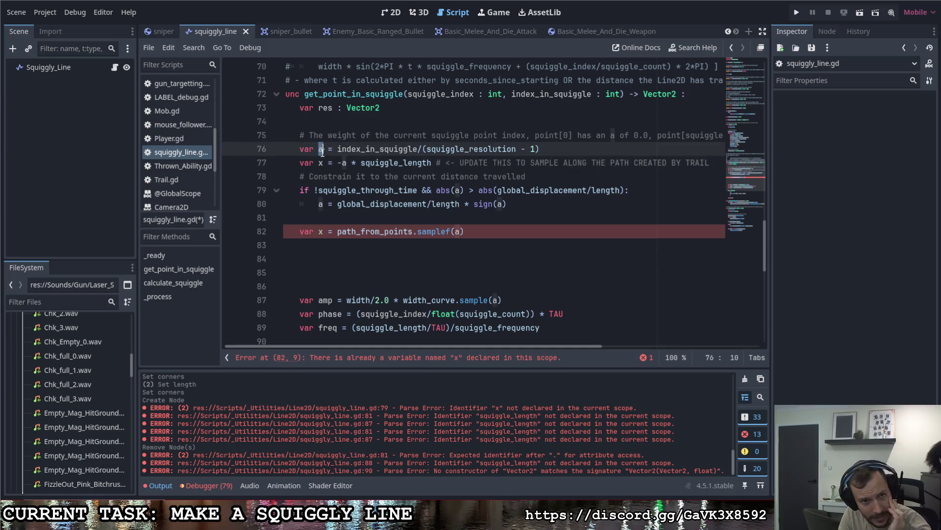
{"action": "left_click", "coordinate": [407, 163]}
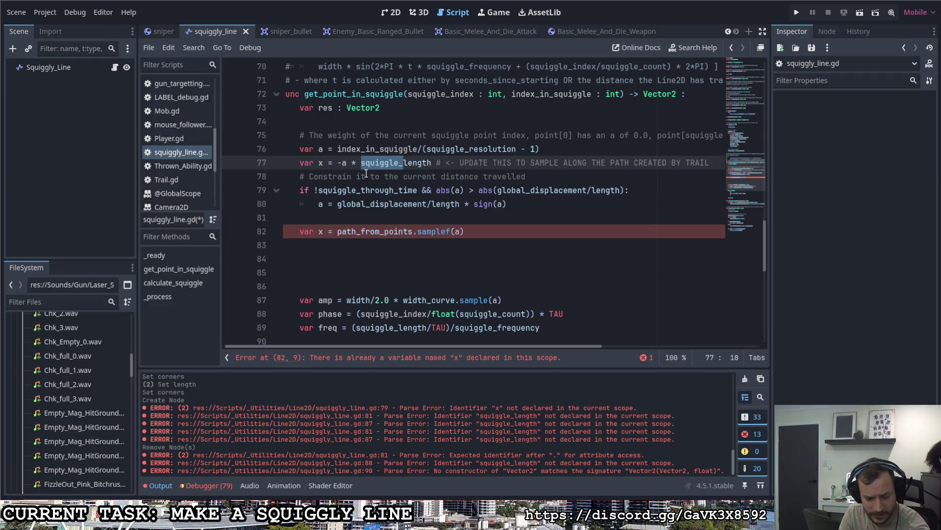
{"action": "key", "text": "BackSpace"}
Save squiggly_line.gd with line 77 reading var x = -a * length
{"action": "scroll", "coordinate": [414, 229], "scroll_direction": "up", "scroll_amount": 20}
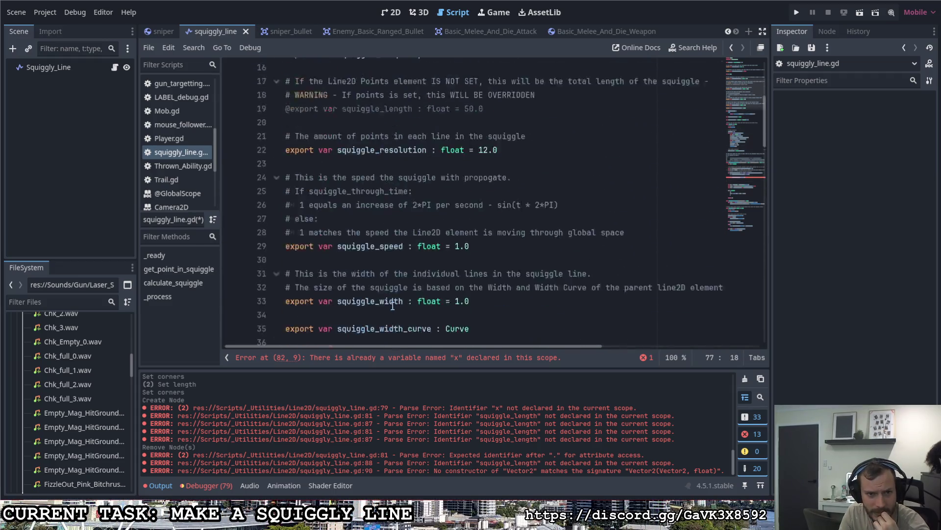
{"action": "scroll", "coordinate": [393, 307], "scroll_direction": "down", "scroll_amount": 4}
{"action": "scroll", "coordinate": [393, 306], "scroll_direction": "down", "scroll_amount": 8}
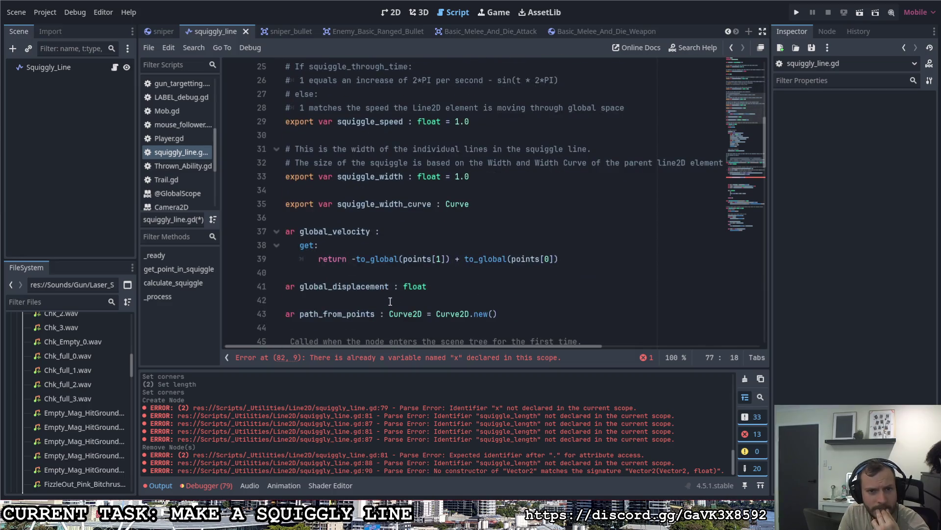
{"action": "scroll", "coordinate": [391, 299], "scroll_direction": "up", "scroll_amount": 7}
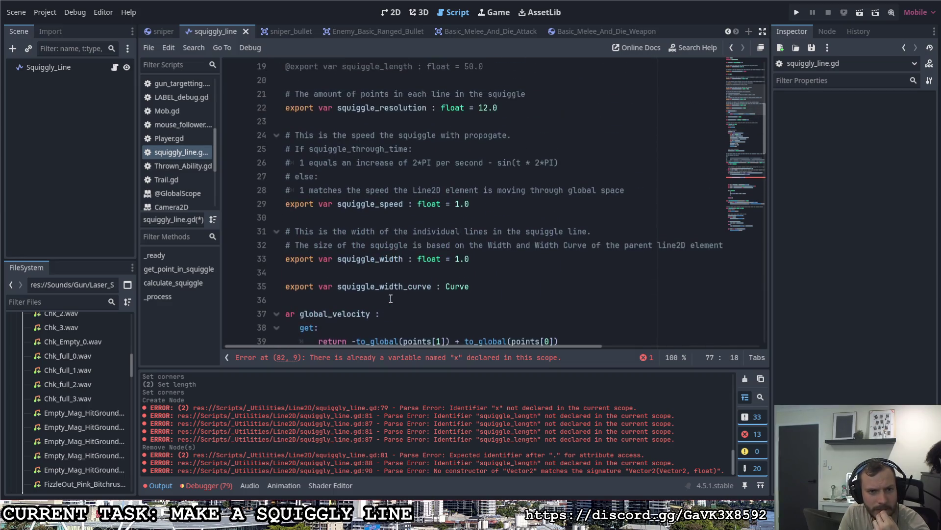
{"action": "scroll", "coordinate": [391, 299], "scroll_direction": "up", "scroll_amount": 4}
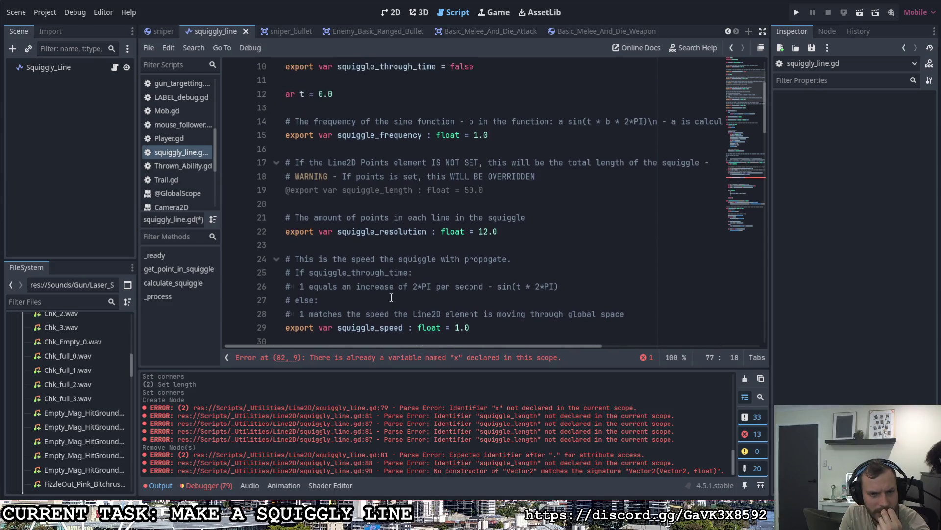
{"action": "scroll", "coordinate": [391, 298], "scroll_direction": "up", "scroll_amount": 1}
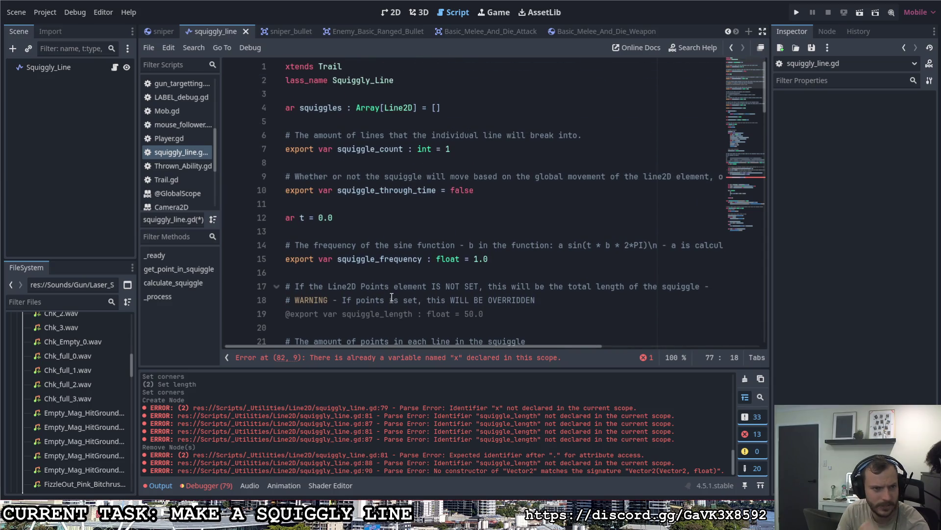
{"action": "key", "text": "ctrl+s"}
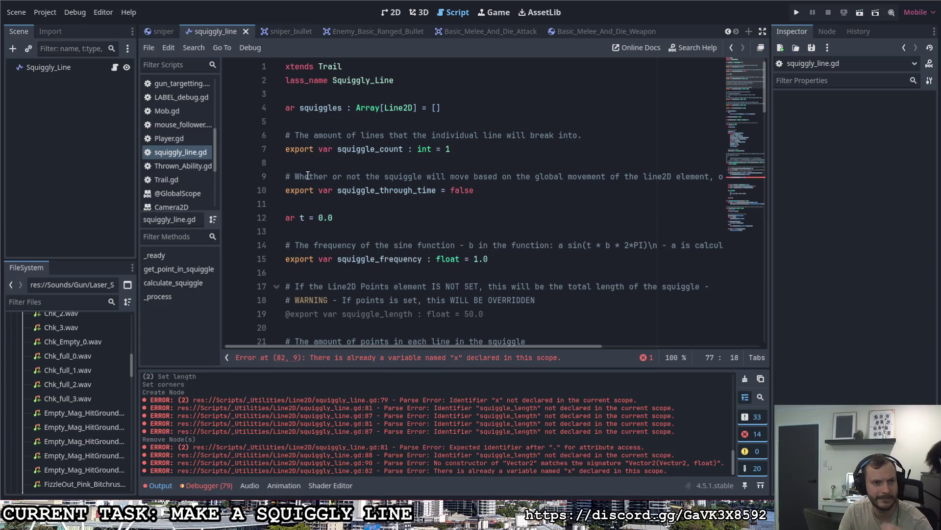
{"action": "scroll", "coordinate": [308, 175], "scroll_direction": "down", "scroll_amount": 20}
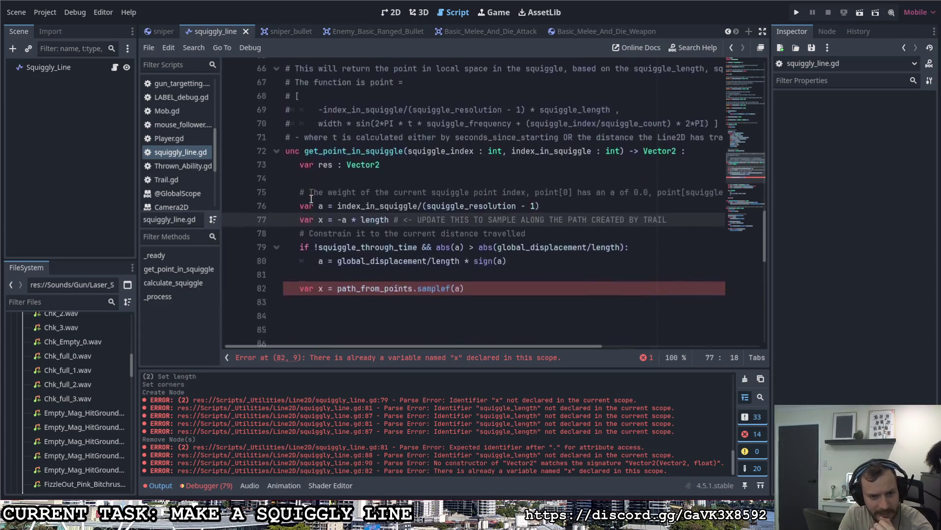
{"action": "scroll", "coordinate": [311, 199], "scroll_direction": "down", "scroll_amount": 2}
{"action": "scroll", "coordinate": [343, 201], "scroll_direction": "up", "scroll_amount": 2}
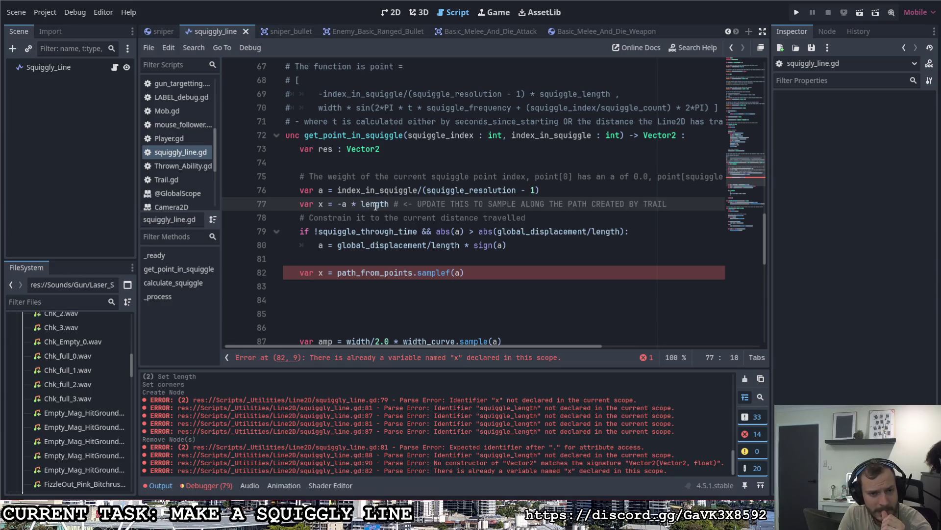
Revert Squiggly_Line's trail and squiggle properties to defaults (Corners 10, Length 20, Squiggle Length 50.0)
{"action": "left_click", "coordinate": [74, 67]}
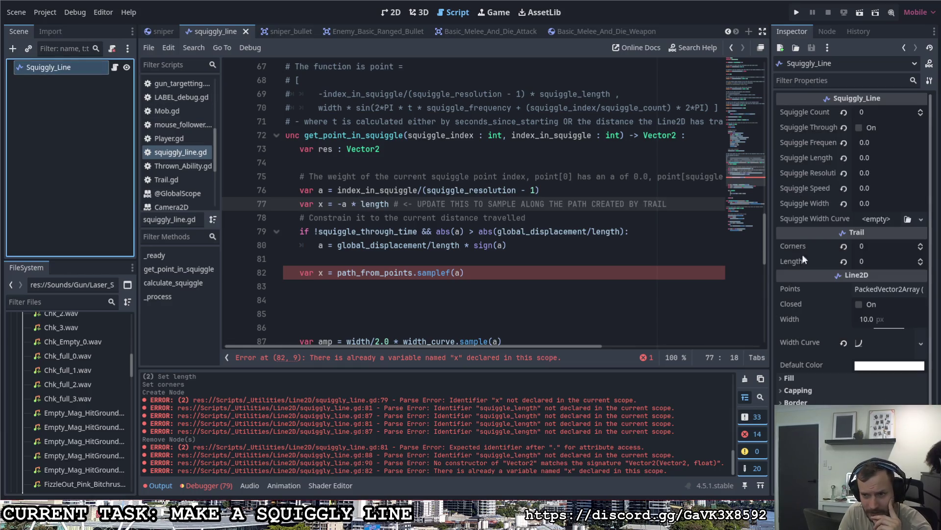
{"action": "left_click", "coordinate": [861, 261]}
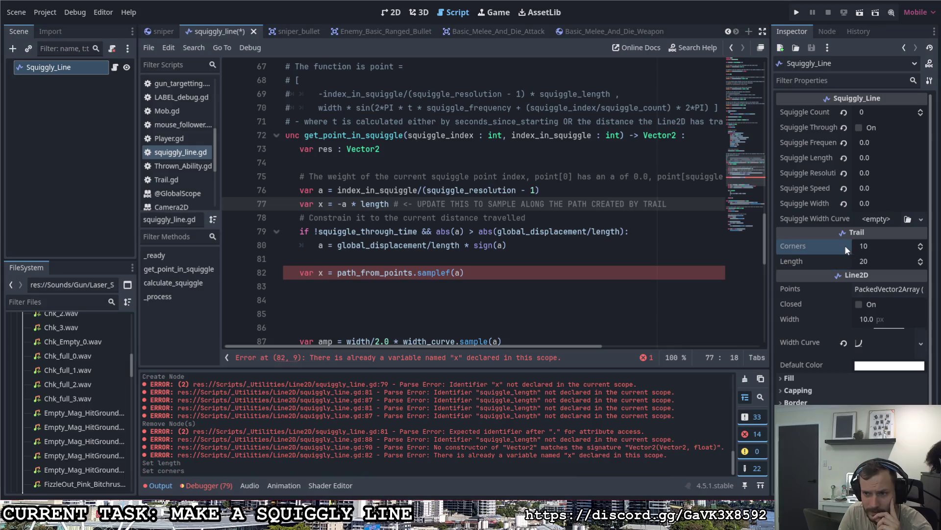
{"action": "left_click", "coordinate": [844, 173]}
{"action": "left_click", "coordinate": [844, 157]}
{"action": "left_click", "coordinate": [844, 143]}
{"action": "left_click", "coordinate": [844, 127]}
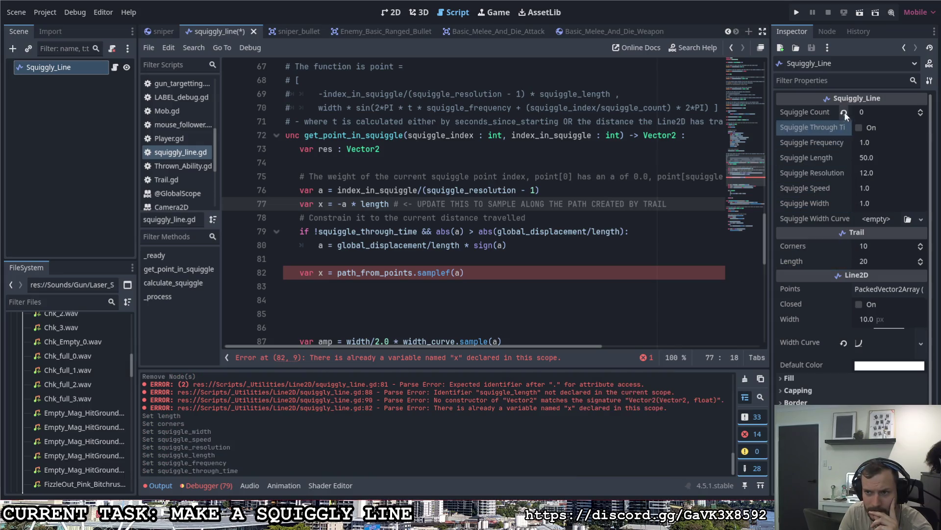
{"action": "left_click", "coordinate": [844, 111]}
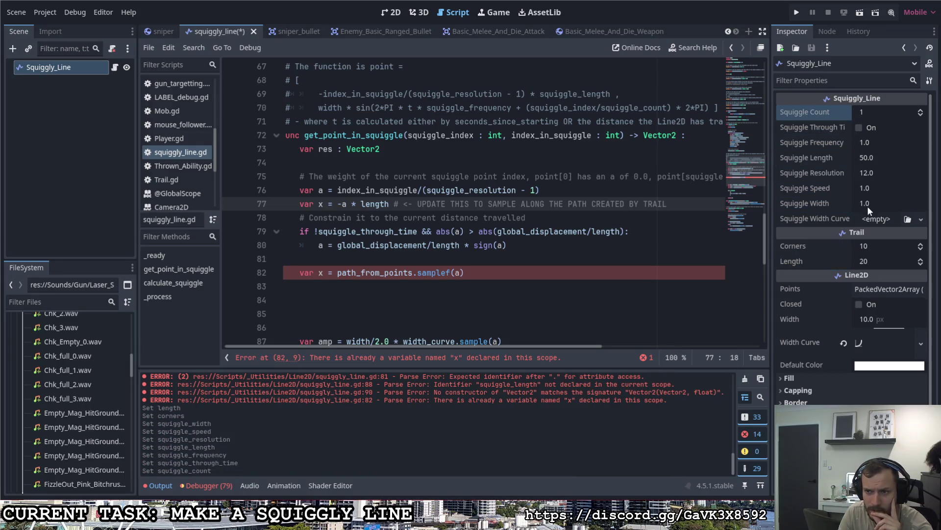
Set Squiggle Count to 3
{"action": "left_click", "coordinate": [877, 113]}
{"action": "type", "text": "3"}
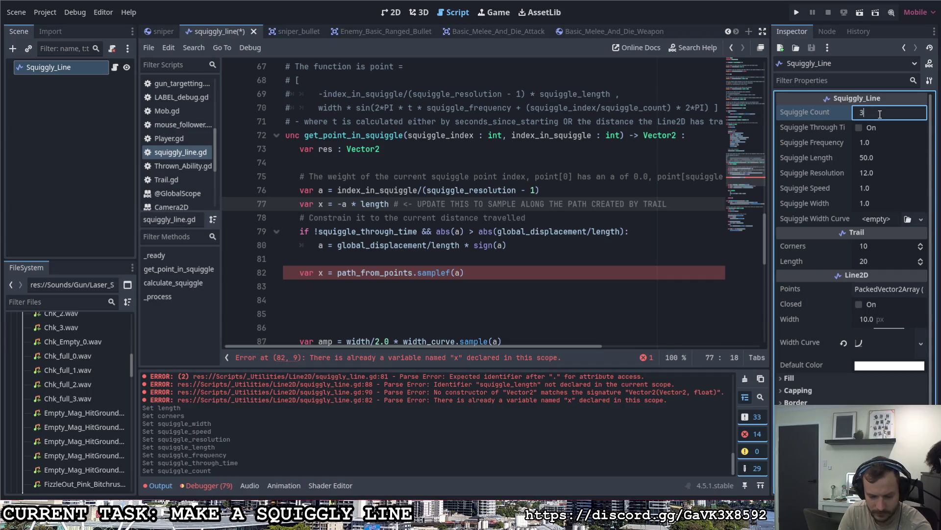
{"action": "key", "text": "Return"}
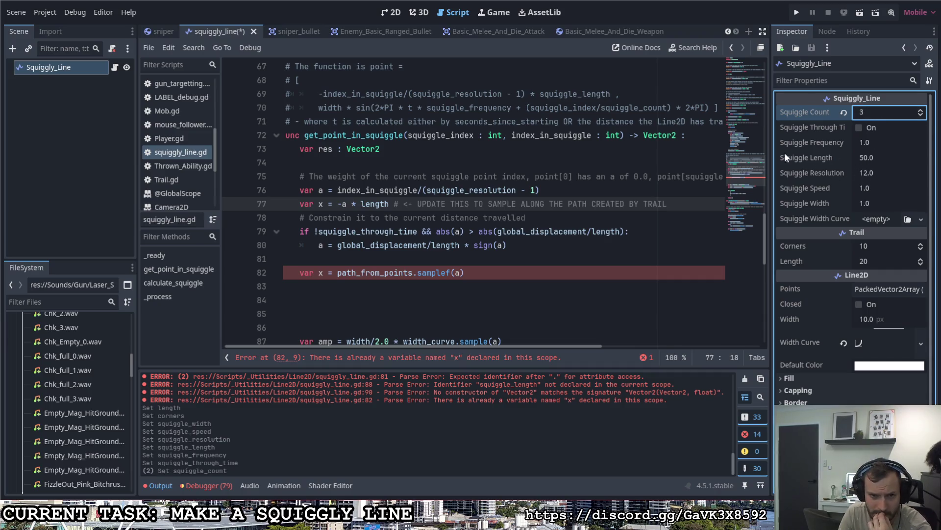
{"action": "left_click", "coordinate": [321, 206]}
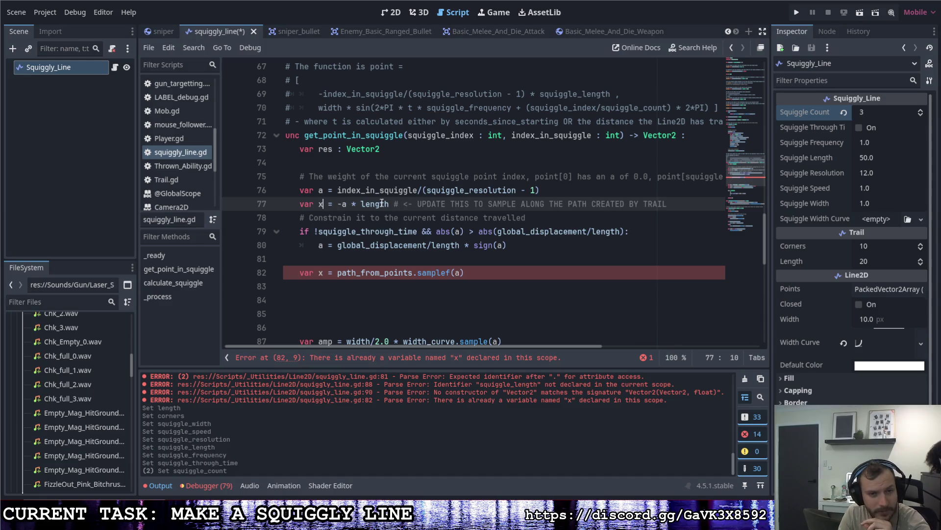
{"action": "left_click", "coordinate": [349, 206]}
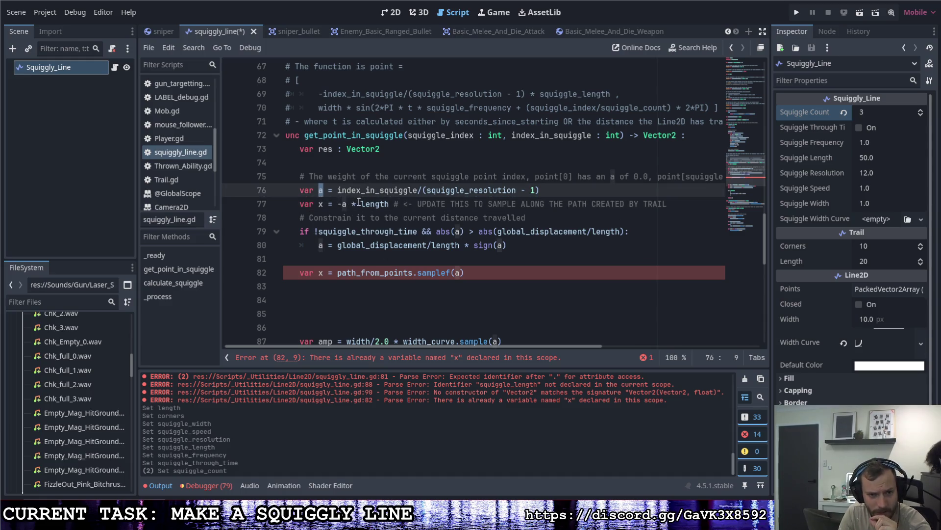
{"action": "left_click_drag", "start_coordinate": [362, 204], "coordinate": [389, 204]}
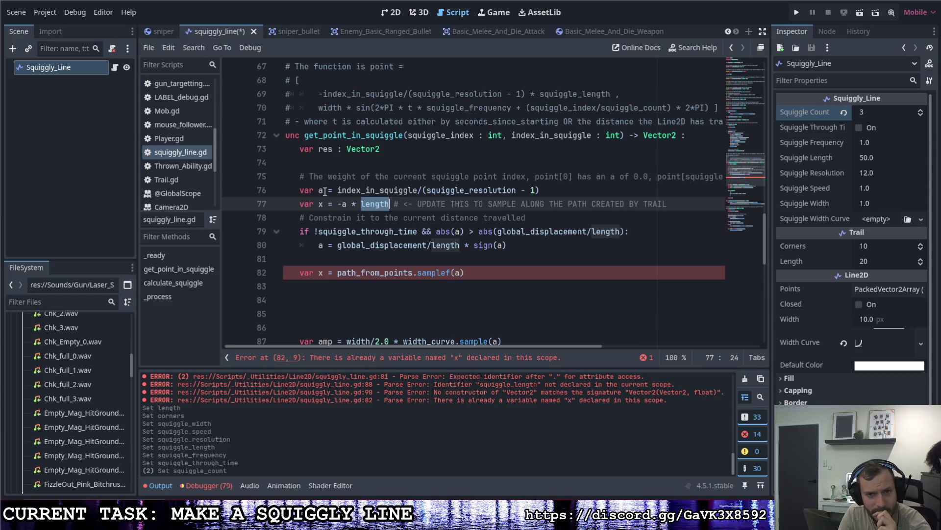
{"action": "left_click", "coordinate": [322, 191]}
{"action": "mouse_move", "coordinate": [334, 190]}
{"action": "left_mouse_down"}
{"action": "mouse_move", "coordinate": [490, 204]}
{"action": "mouse_move", "coordinate": [563, 190]}
{"action": "left_mouse_up"}
{"action": "left_click", "coordinate": [563, 190]}
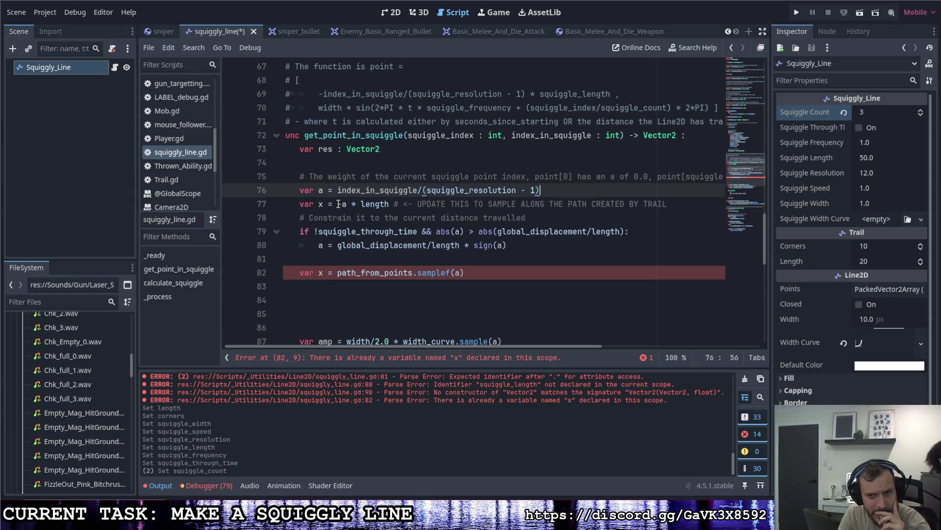
{"action": "double_click", "coordinate": [322, 204]}
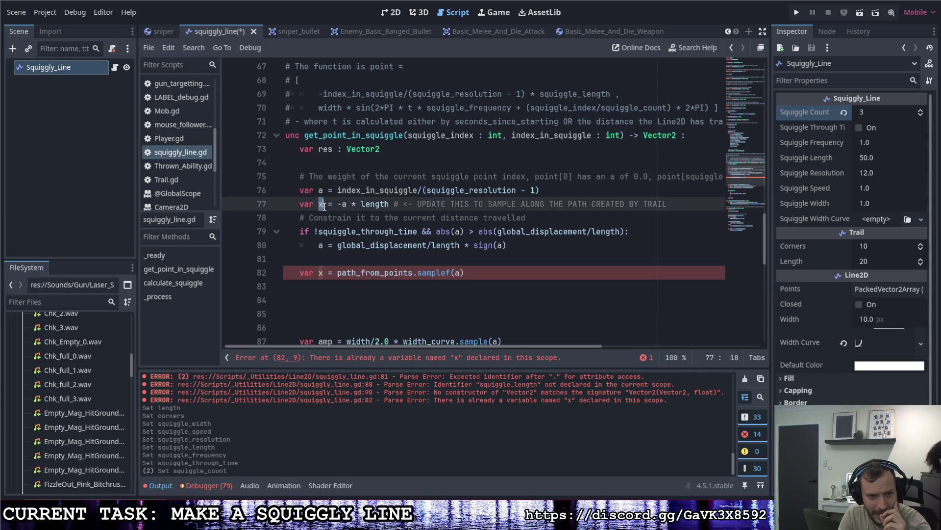
{"action": "double_click", "coordinate": [323, 245]}
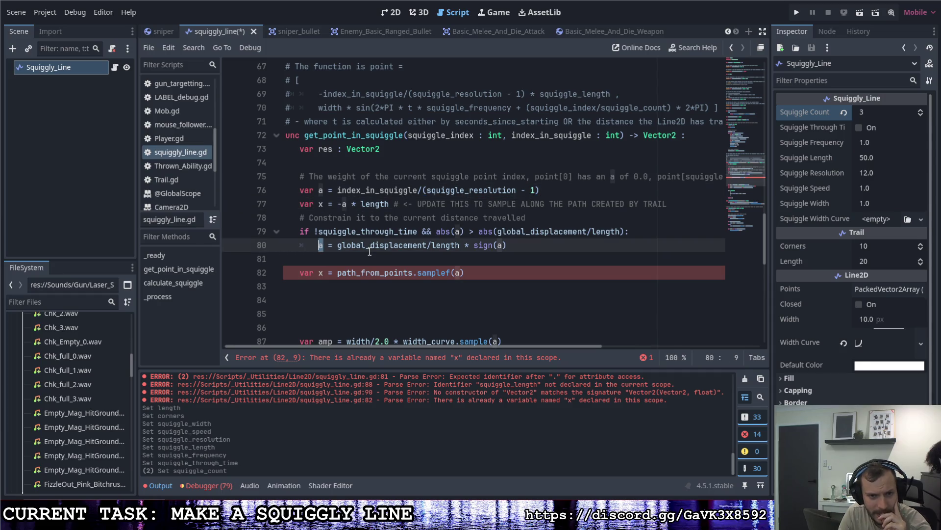
{"action": "left_click_drag", "start_coordinate": [337, 245], "coordinate": [428, 249]}
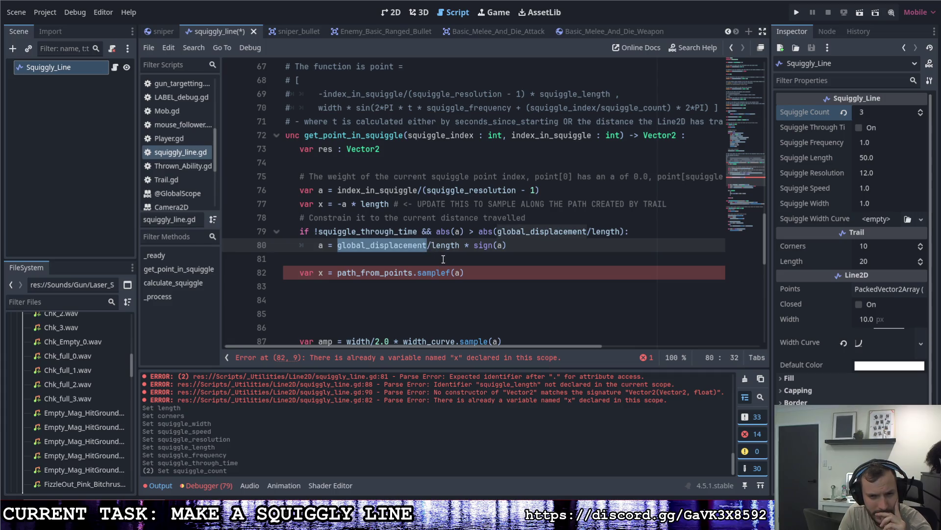
{"action": "scroll", "coordinate": [427, 287], "scroll_direction": "up", "scroll_amount": 4}
{"action": "scroll", "coordinate": [416, 279], "scroll_direction": "down", "scroll_amount": 4}
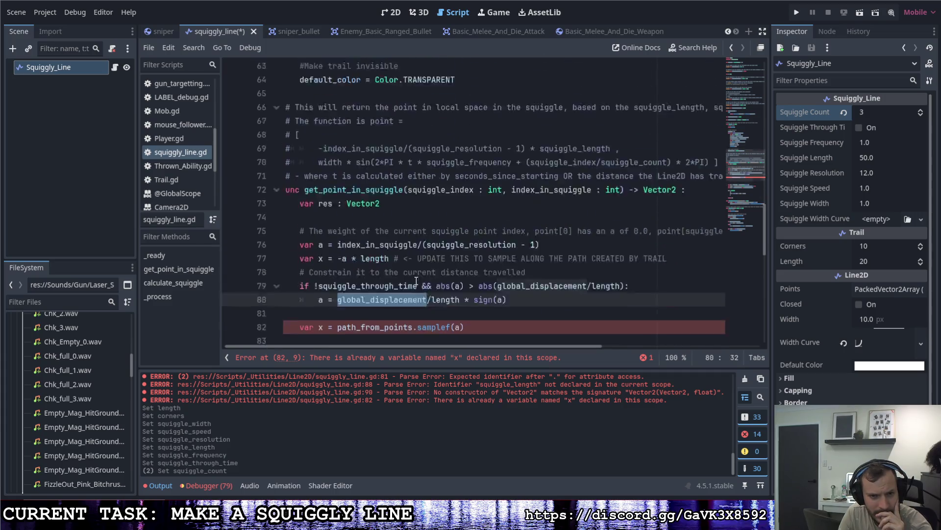
{"action": "scroll", "coordinate": [416, 279], "scroll_direction": "down", "scroll_amount": 5}
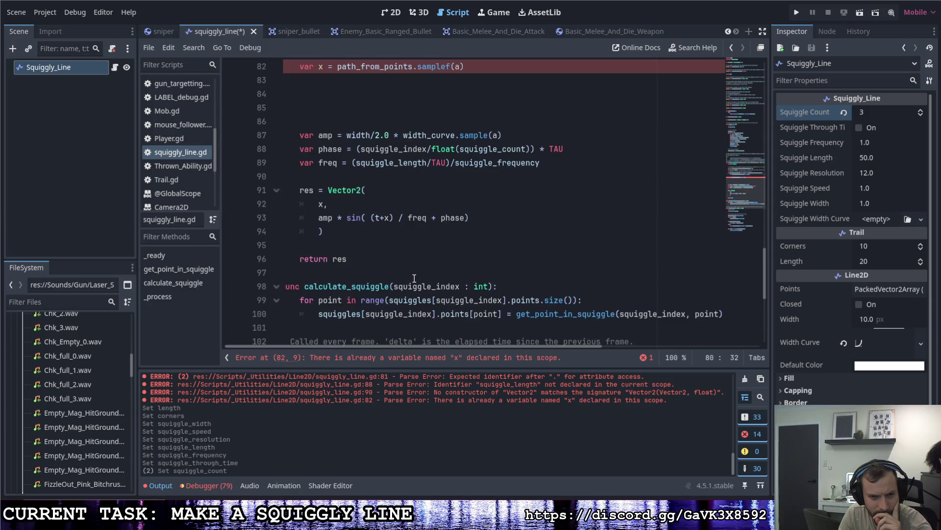
{"action": "scroll", "coordinate": [406, 298], "scroll_direction": "up", "scroll_amount": 7}
{"action": "scroll", "coordinate": [406, 297], "scroll_direction": "up", "scroll_amount": 14}
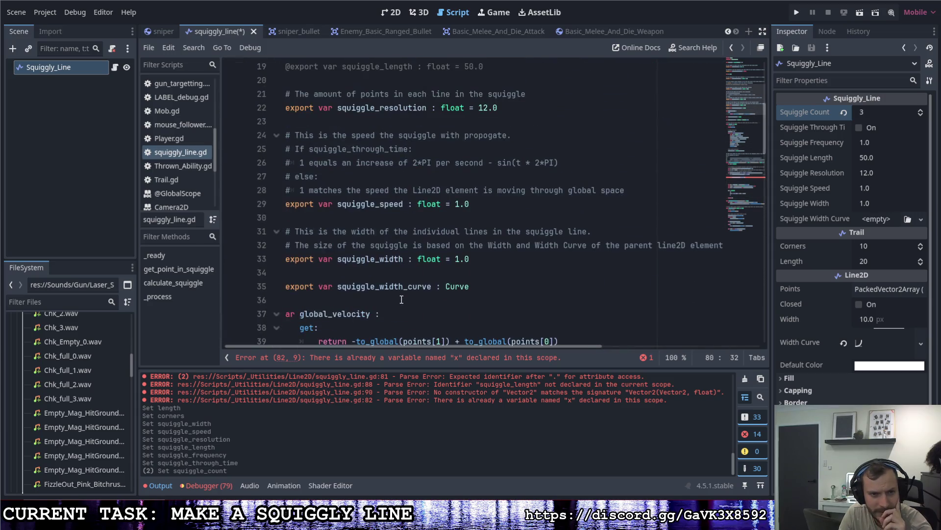
{"action": "scroll", "coordinate": [402, 291], "scroll_direction": "down", "scroll_amount": 3}
{"action": "scroll", "coordinate": [402, 292], "scroll_direction": "down", "scroll_amount": 1}
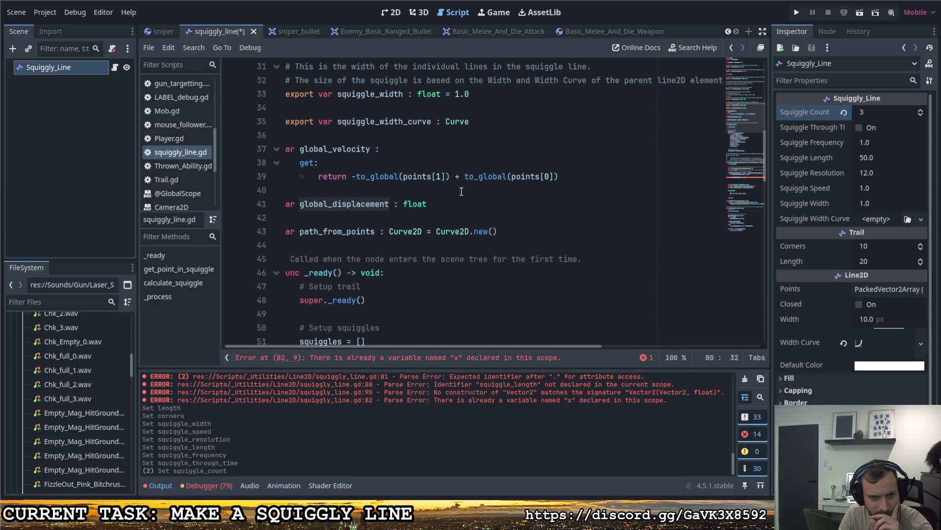
{"action": "left_click_drag", "start_coordinate": [366, 148], "coordinate": [302, 149]}
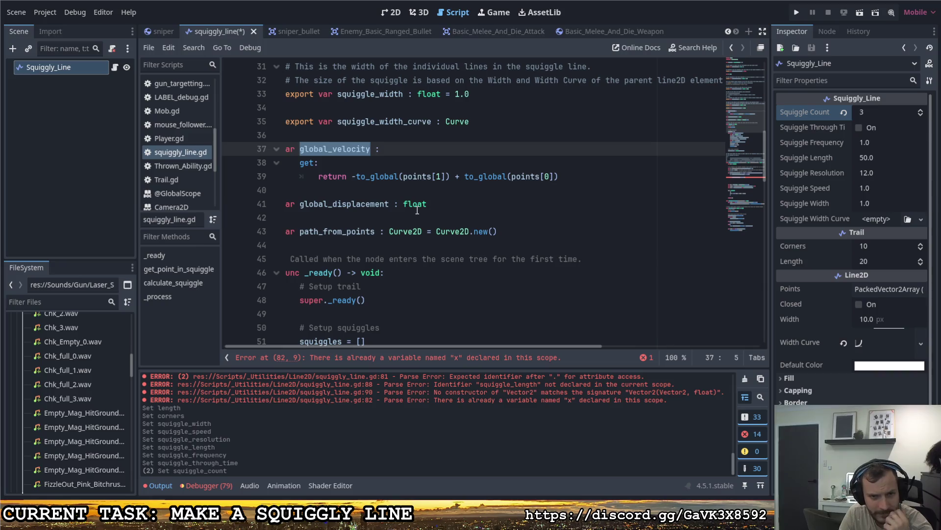
{"action": "scroll", "coordinate": [416, 211], "scroll_direction": "down", "scroll_amount": 20}
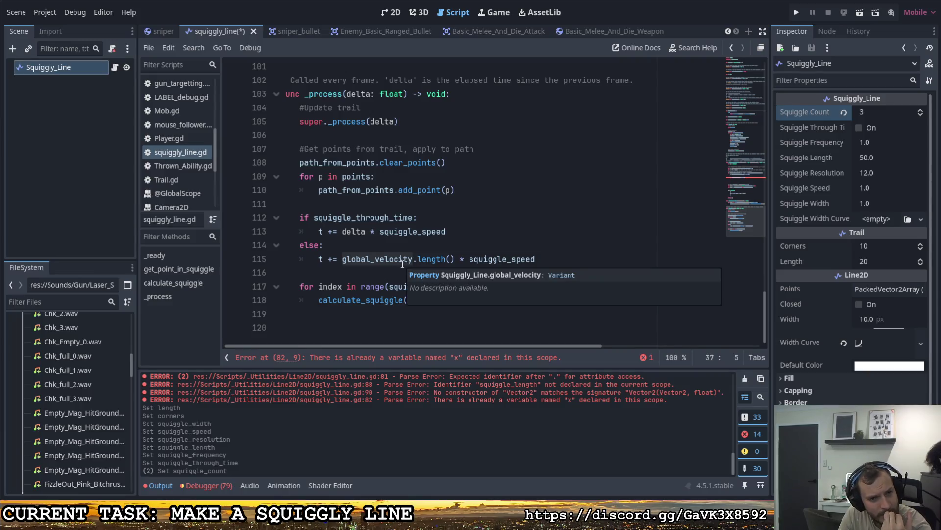
{"action": "scroll", "coordinate": [402, 264], "scroll_direction": "up", "scroll_amount": 15}
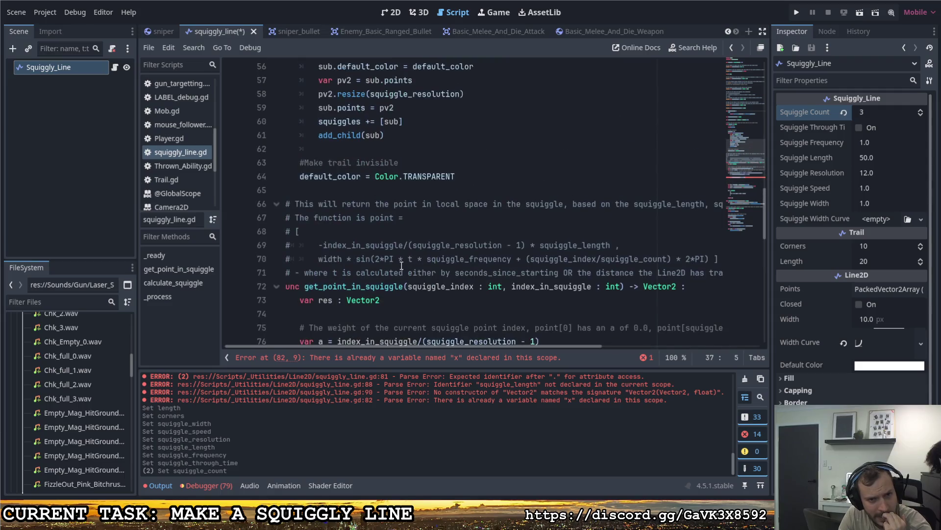
{"action": "scroll", "coordinate": [402, 266], "scroll_direction": "down", "scroll_amount": 4}
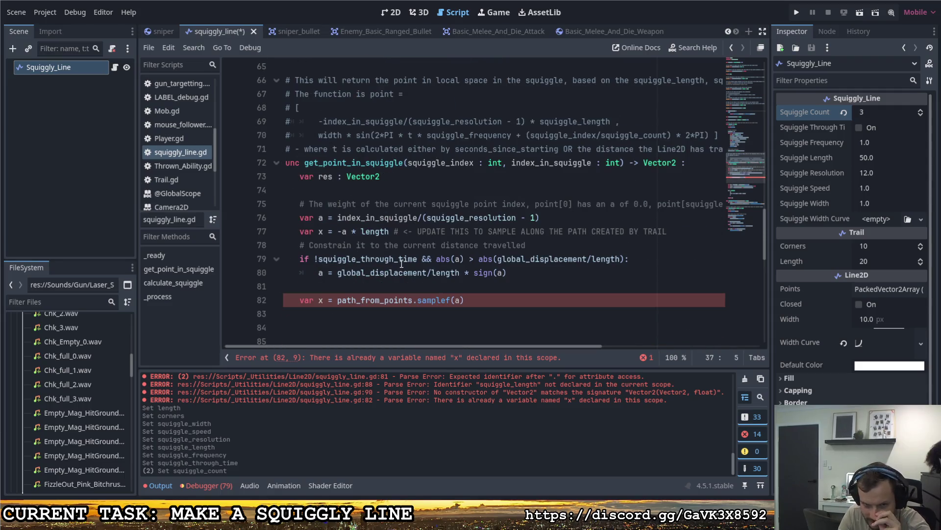
{"action": "scroll", "coordinate": [402, 264], "scroll_direction": "down", "scroll_amount": 4}
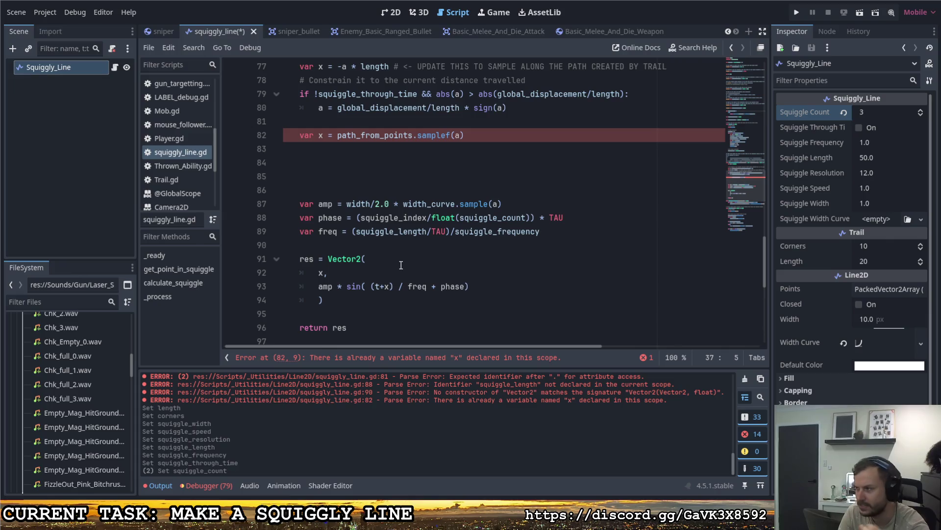
{"action": "scroll", "coordinate": [400, 265], "scroll_direction": "up", "scroll_amount": 3}
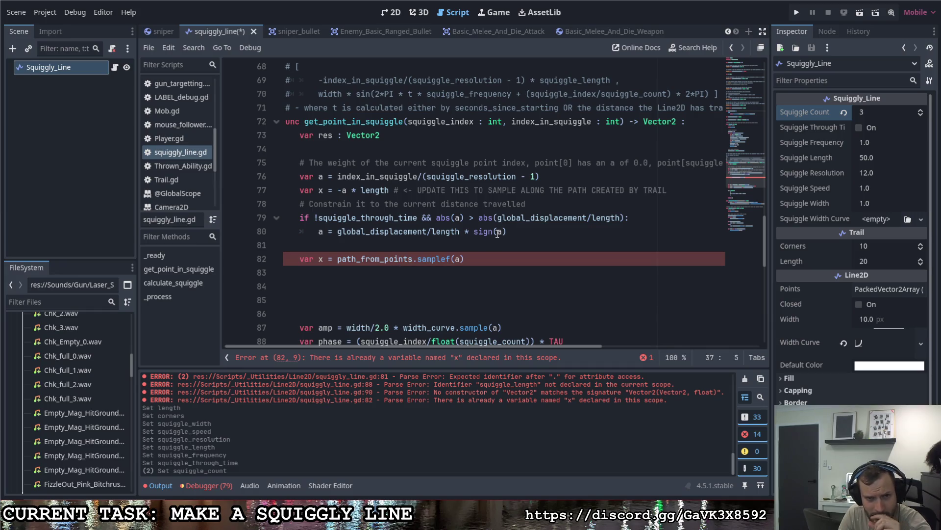
{"action": "left_click", "coordinate": [457, 217]}
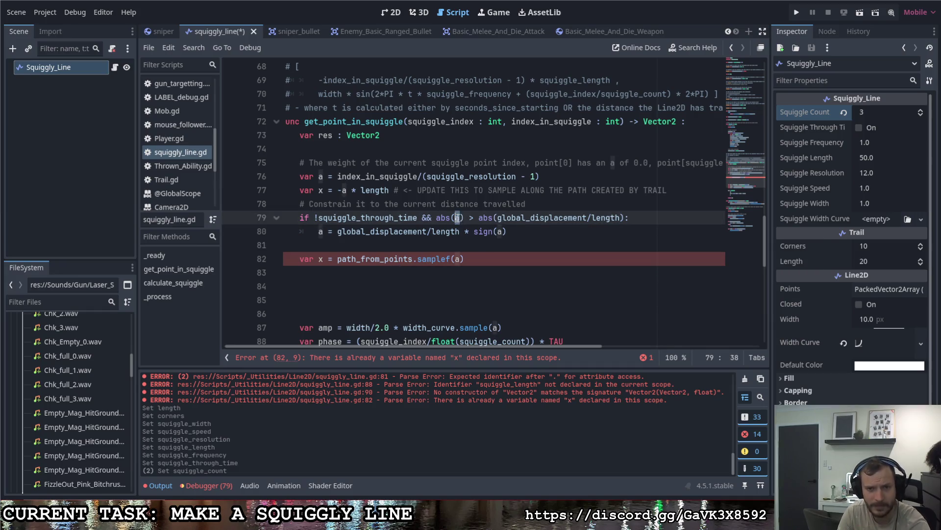
Replace a with x in the distance constraint on lines 79–80
{"action": "key", "text": "ctrl+d"}
{"action": "type", "text": "x"}
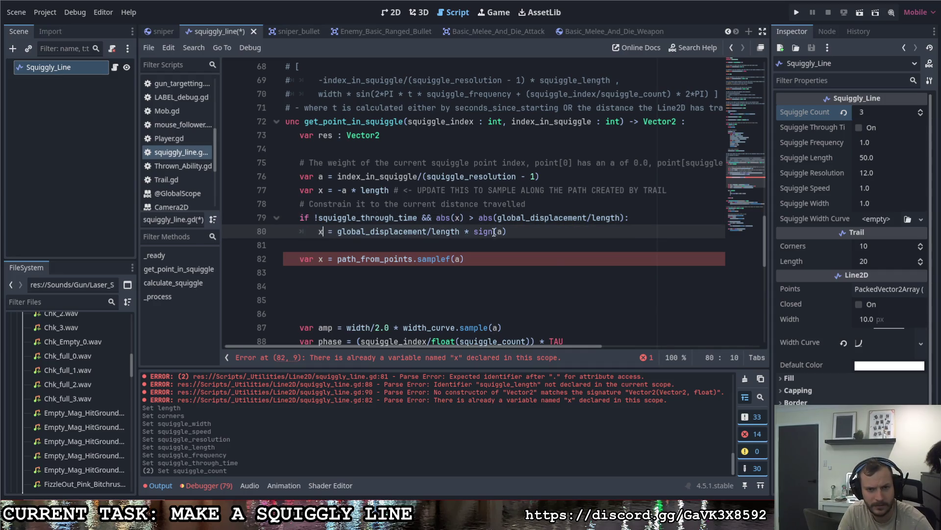
{"action": "key", "text": "End"}
{"action": "key", "text": "Left"}
{"action": "key", "text": "BackSpace"}
{"action": "type", "text": "x"}
Make line 82 reassign x = path_from_points.samplef(x) without var, and save
{"action": "left_click", "coordinate": [475, 258]}
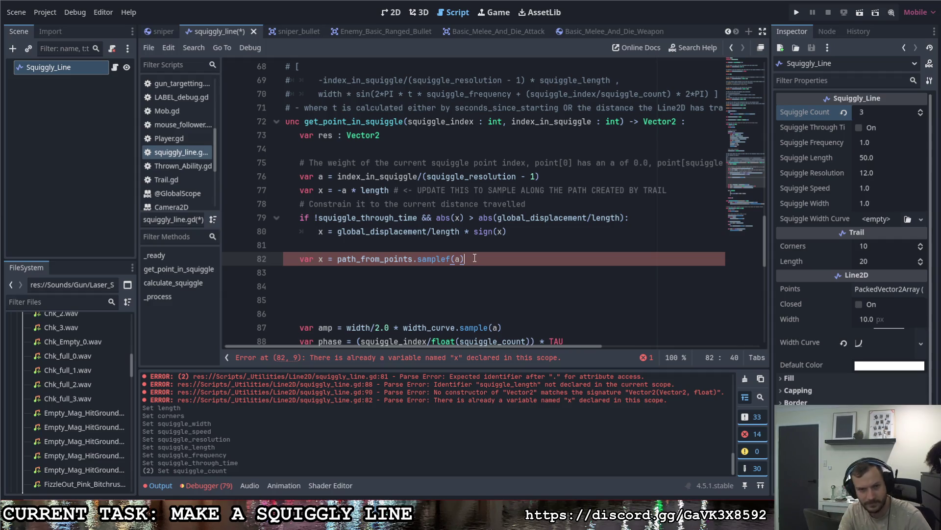
{"action": "key", "text": "Left"}
{"action": "type", "text": ")"}
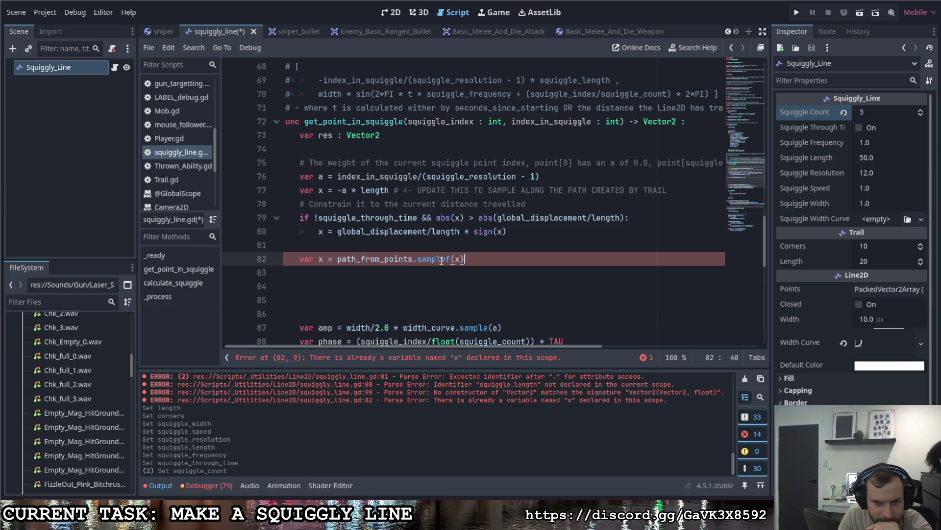
{"action": "mouse_move", "coordinate": [442, 260]}
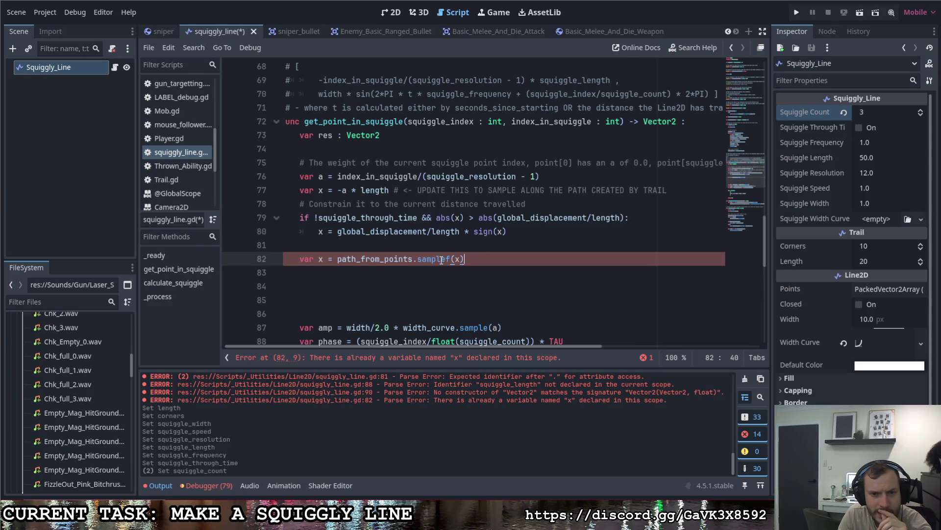
{"action": "double_click", "coordinate": [305, 259]}
{"action": "key", "text": "Delete"}
{"action": "key", "text": "Delete"}
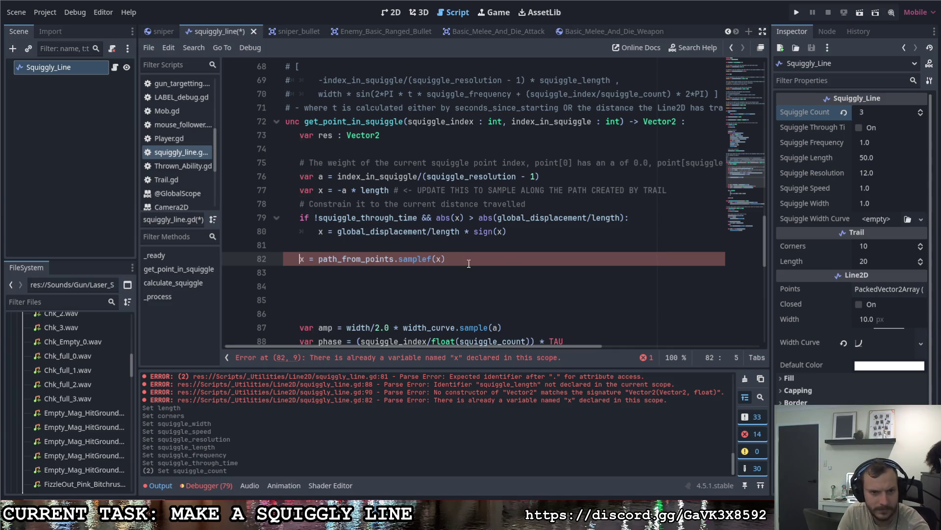
{"action": "left_click", "coordinate": [469, 264]}
{"action": "key", "text": "ctrl+s"}
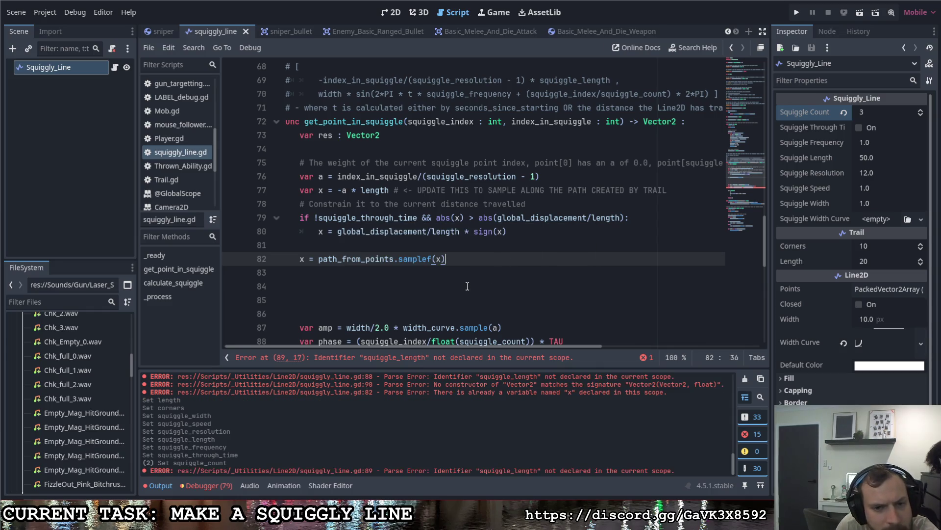
{"action": "mouse_move", "coordinate": [422, 259]}
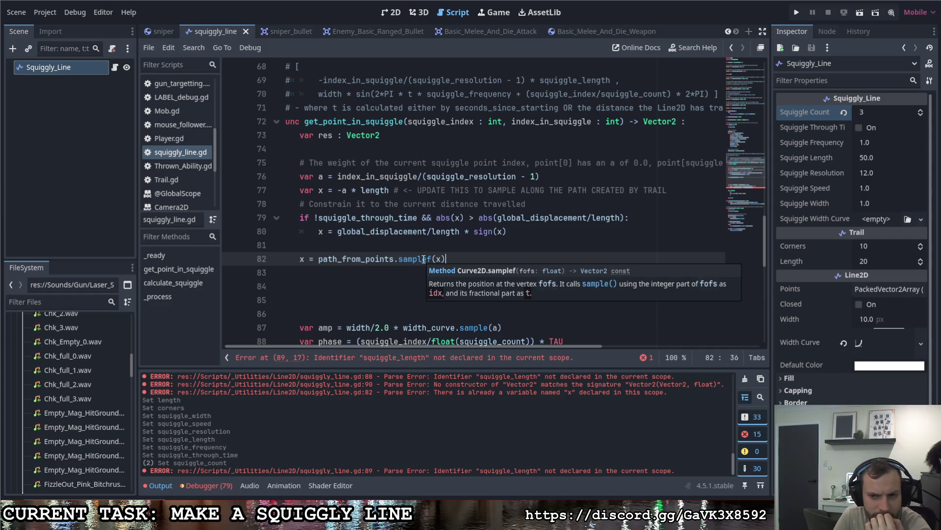
Change line 89 to var freq = (length/TAU)/squiggle_frequency and save the script
{"action": "scroll", "coordinate": [415, 257], "scroll_direction": "down", "scroll_amount": 2}
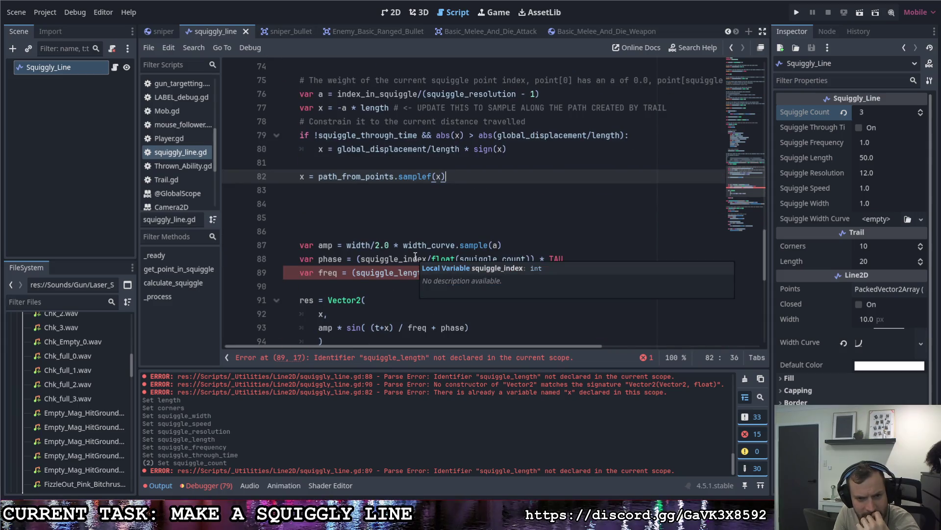
{"action": "scroll", "coordinate": [392, 272], "scroll_direction": "down", "scroll_amount": 3}
{"action": "scroll", "coordinate": [373, 265], "scroll_direction": "up", "scroll_amount": 1}
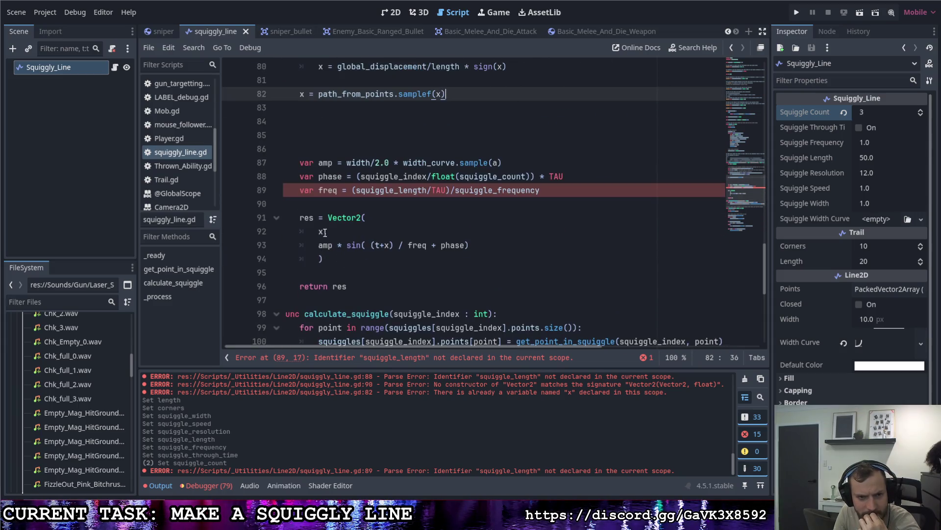
{"action": "left_click", "coordinate": [325, 232]}
{"action": "scroll", "coordinate": [343, 236], "scroll_direction": "up", "scroll_amount": 2}
{"action": "scroll", "coordinate": [370, 261], "scroll_direction": "up", "scroll_amount": 1}
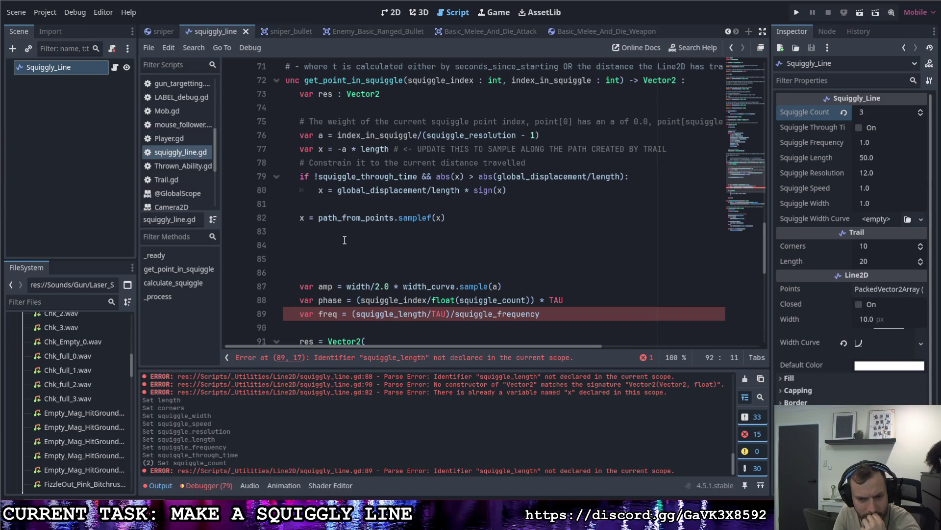
{"action": "scroll", "coordinate": [344, 240], "scroll_direction": "down", "scroll_amount": 1}
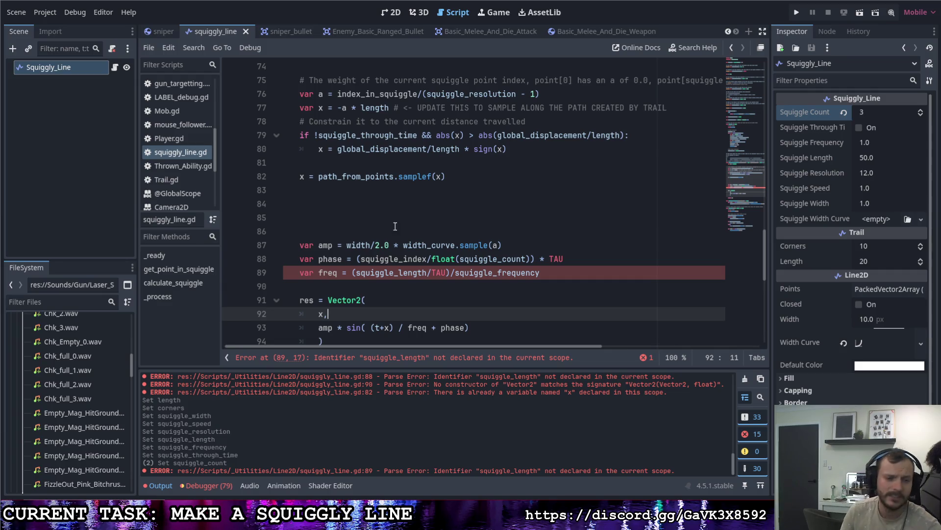
{"action": "scroll", "coordinate": [461, 241], "scroll_direction": "down", "scroll_amount": 1}
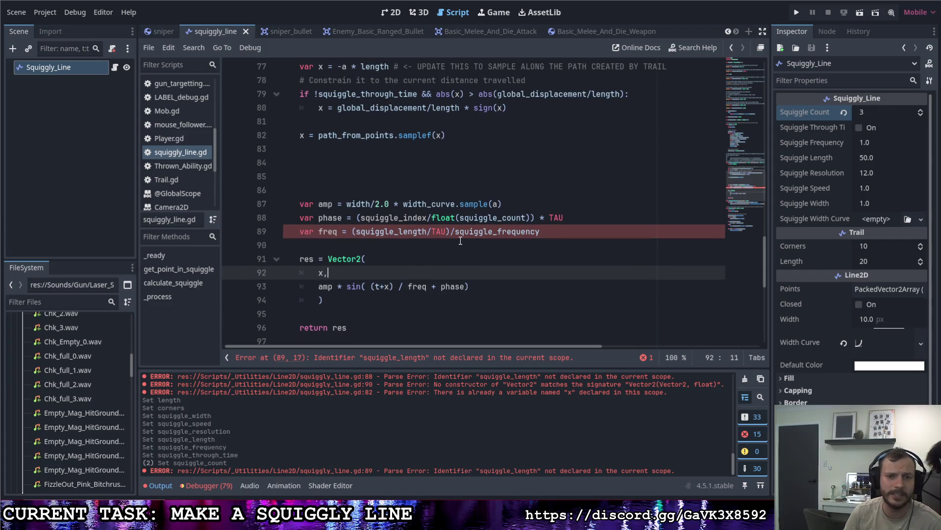
{"action": "left_click", "coordinate": [401, 236]}
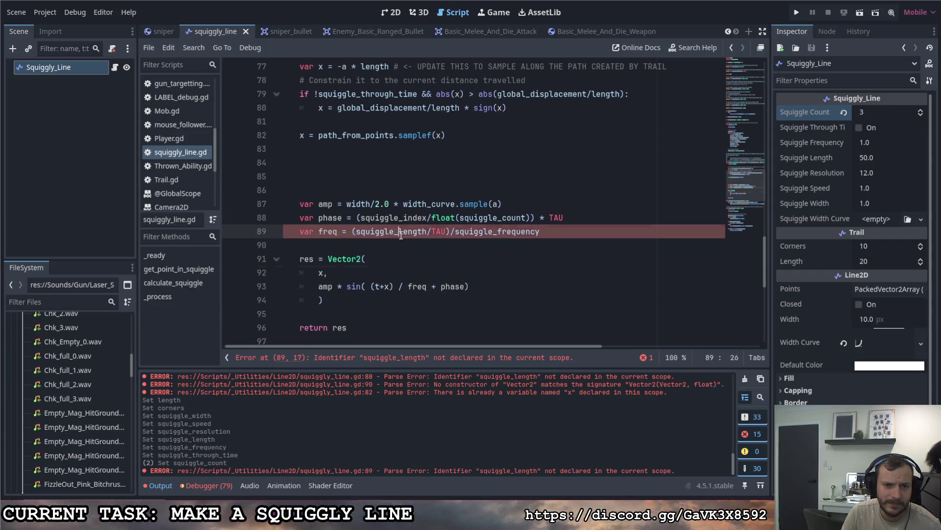
{"action": "left_click_drag", "start_coordinate": [401, 235], "coordinate": [357, 234]}
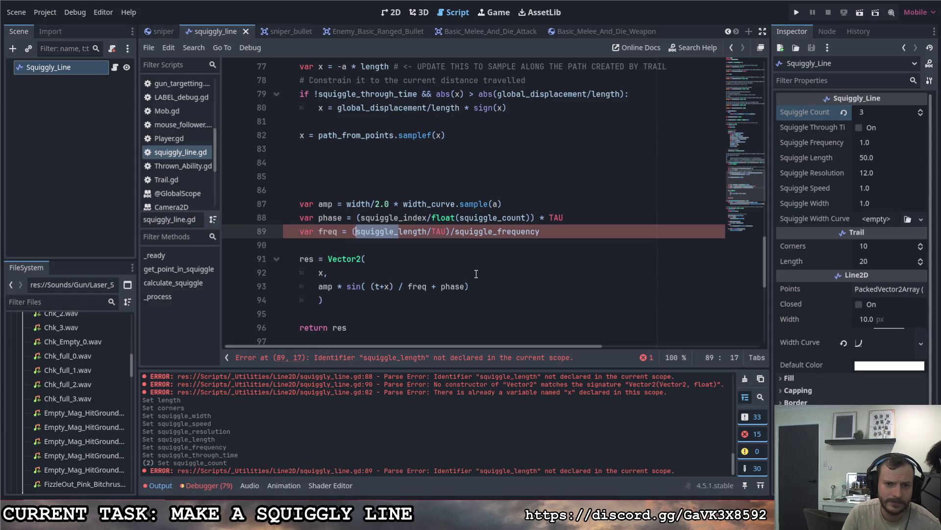
{"action": "key", "text": "BackSpace"}
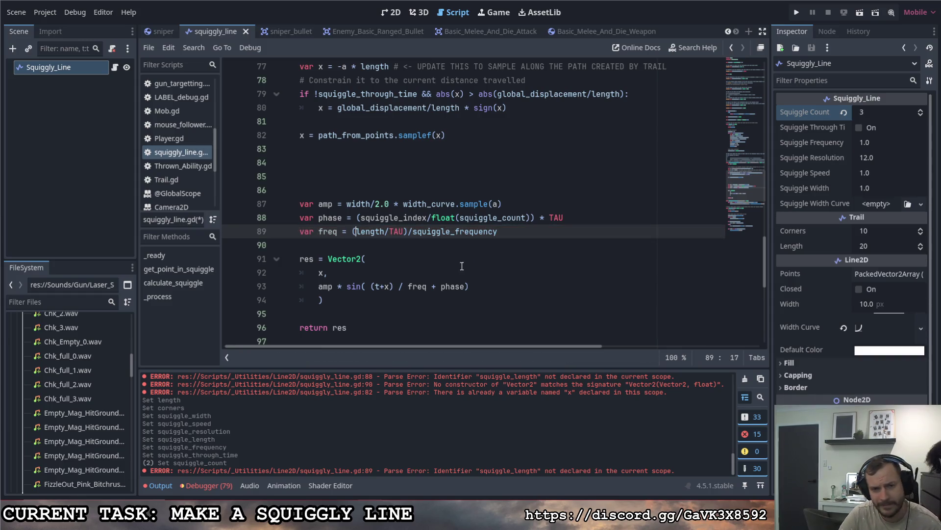
{"action": "key", "text": "ctrl+s"}
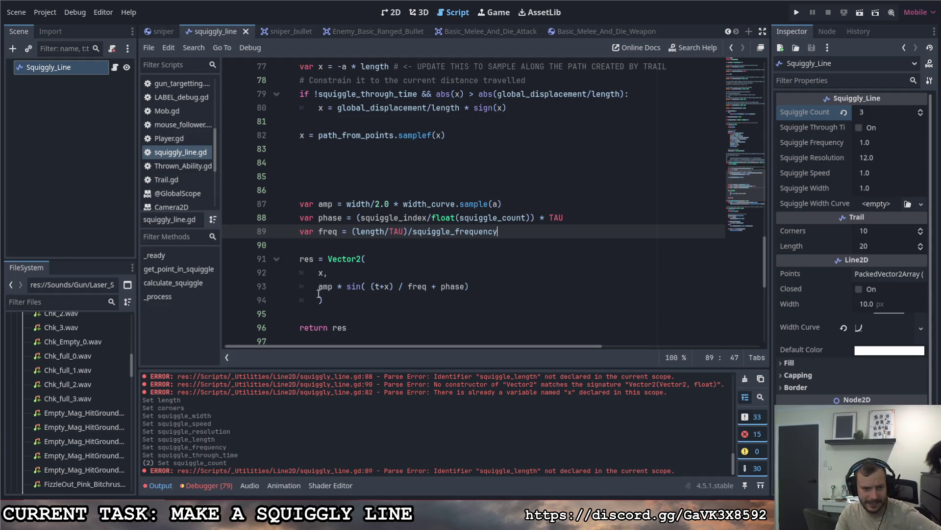
{"action": "left_click_drag", "start_coordinate": [328, 259], "coordinate": [363, 259]}
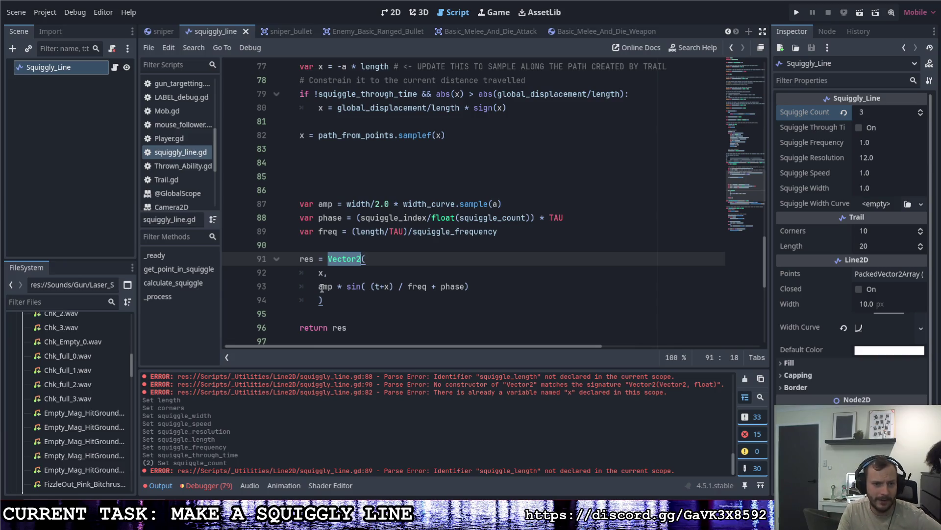
Copy the amp * sin expression into a new line 90 as var offset_from_curve = ...
{"action": "left_click", "coordinate": [353, 286]}
{"action": "key", "text": "Home"}
{"action": "key", "text": "shift+End"}
{"action": "key", "text": "ctrl+c"}
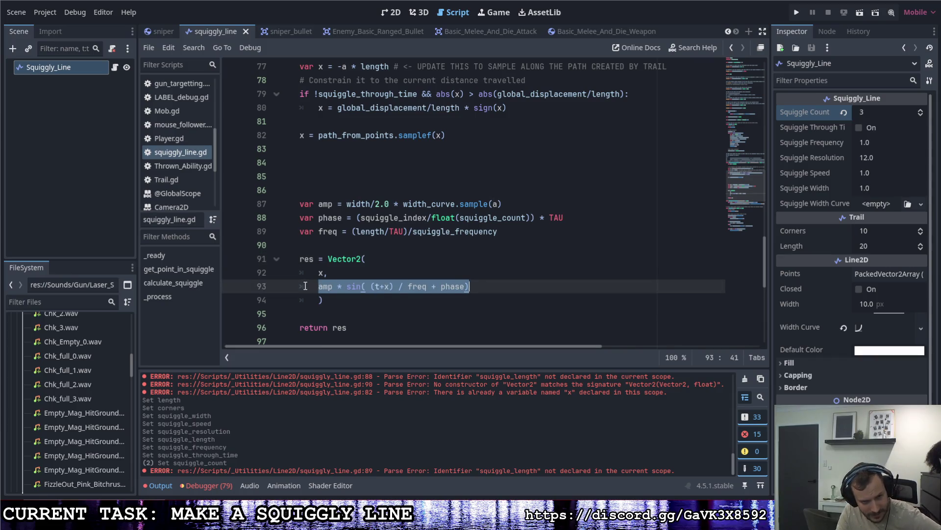
{"action": "left_click", "coordinate": [399, 239]}
{"action": "key", "text": "Return"}
{"action": "key", "text": "Up"}
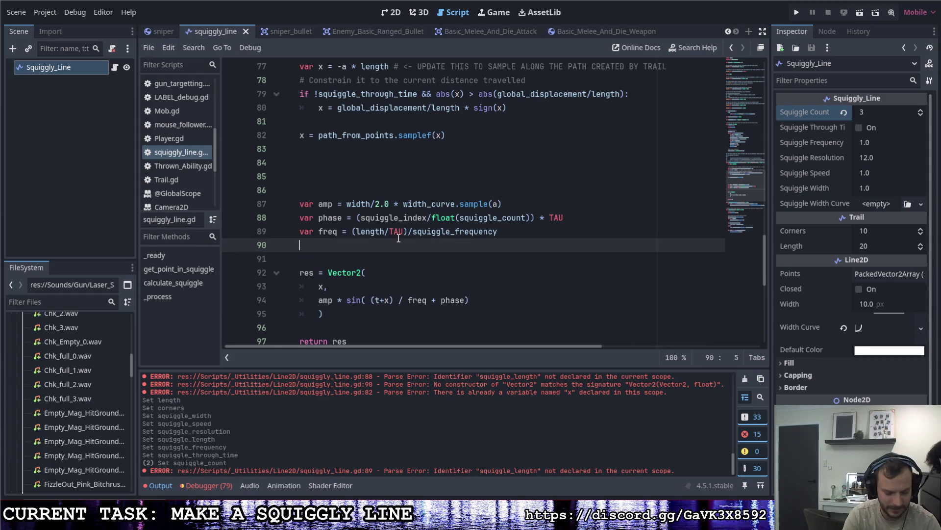
{"action": "type", "text": "var "}
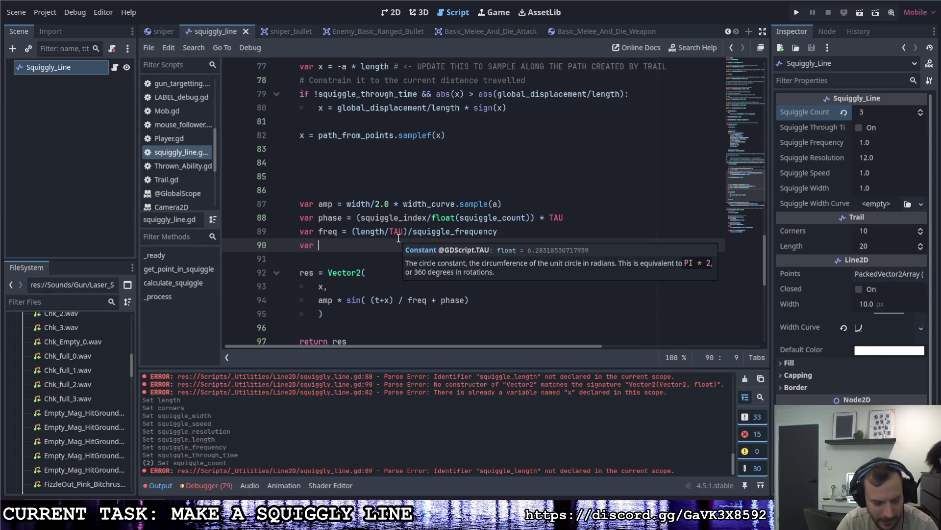
{"action": "type", "text": "offset"}
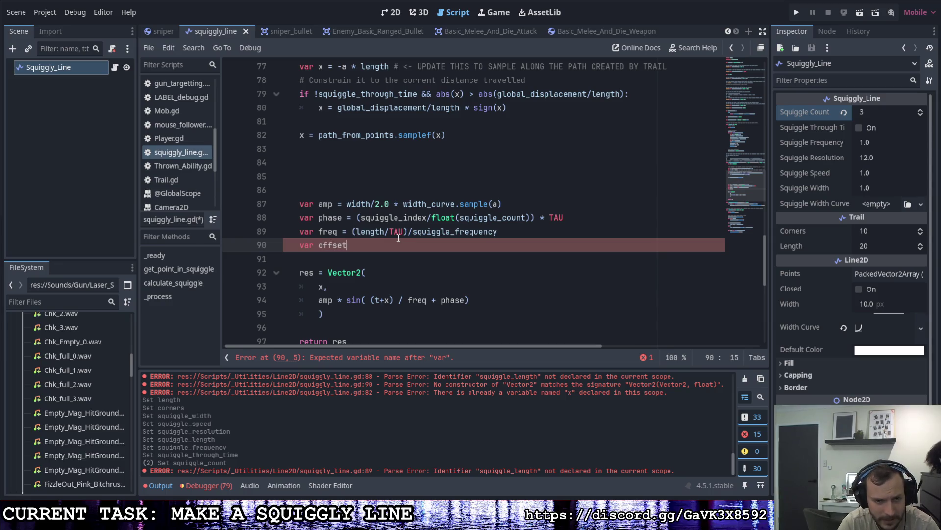
{"action": "type", "text": "_from_"}
{"action": "type", "text": "curve ="}
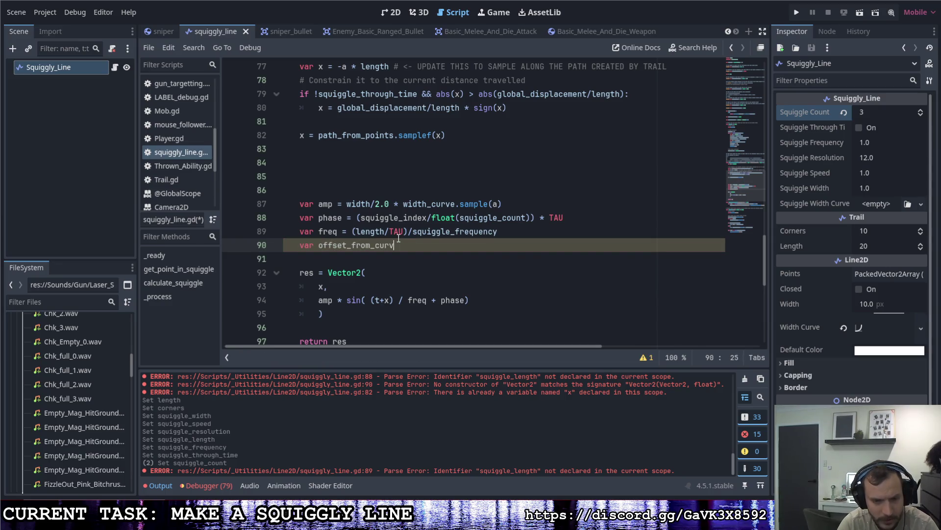
{"action": "key", "text": "ctrl+v"}
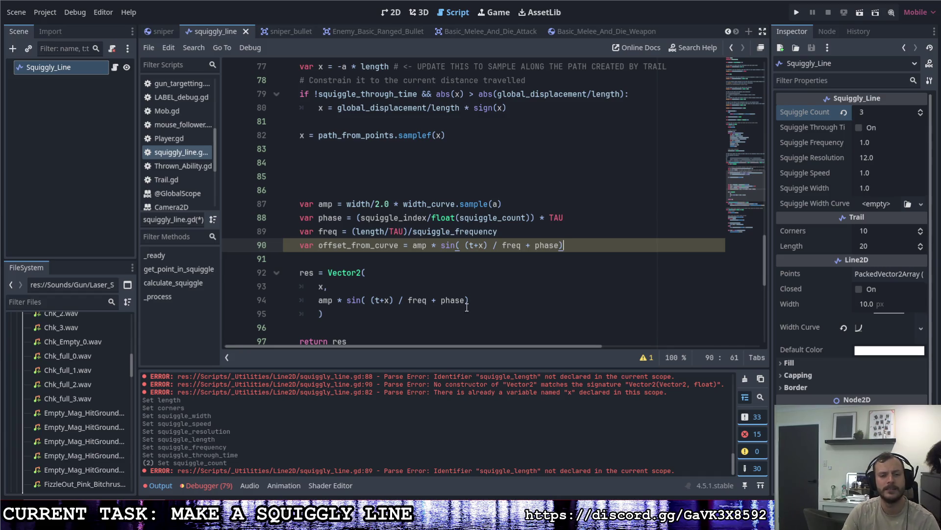
Review the new expression, the Vector2 result block and the samplef line 82
{"action": "left_click_drag", "start_coordinate": [413, 245], "coordinate": [566, 245]}
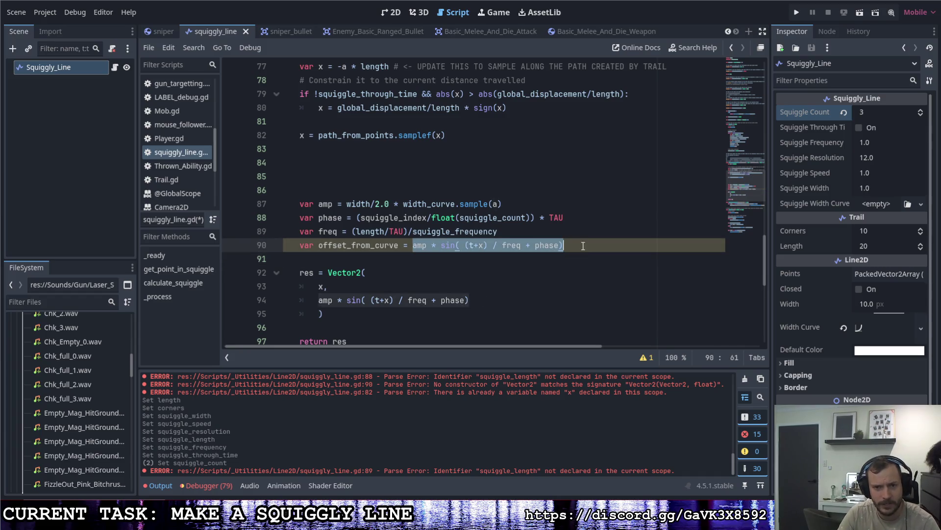
{"action": "left_click", "coordinate": [558, 285]}
{"action": "left_click", "coordinate": [357, 316]}
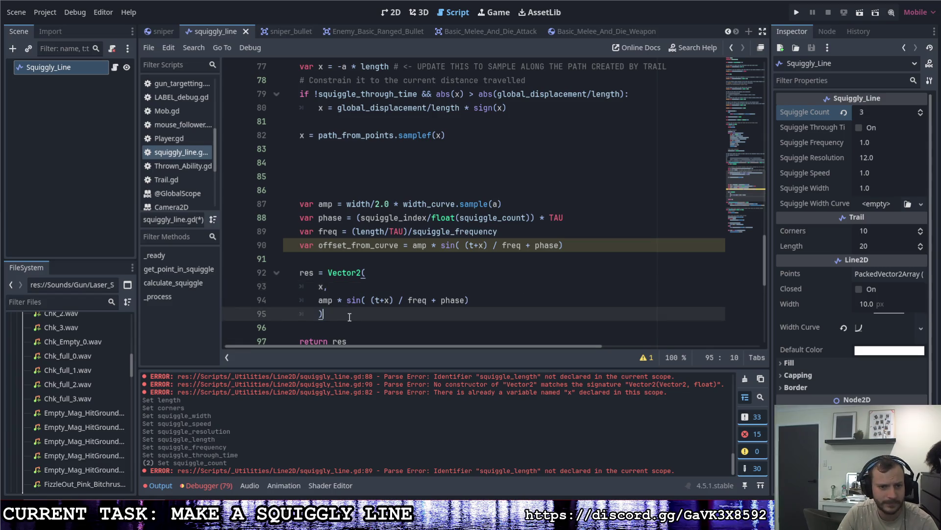
{"action": "left_click_drag", "start_coordinate": [323, 274], "coordinate": [366, 273]}
{"action": "left_click", "coordinate": [322, 287]}
{"action": "left_click_drag", "start_coordinate": [326, 317], "coordinate": [328, 273]}
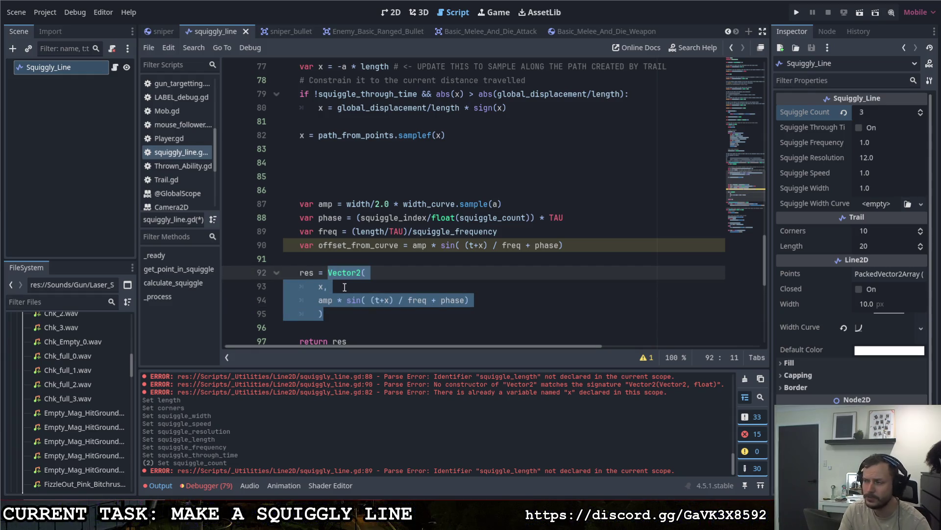
{"action": "left_click", "coordinate": [319, 135]}
{"action": "mouse_move", "coordinate": [319, 134]}
{"action": "left_mouse_down"}
{"action": "mouse_move", "coordinate": [397, 135]}
{"action": "mouse_move", "coordinate": [297, 135]}
{"action": "left_mouse_up"}
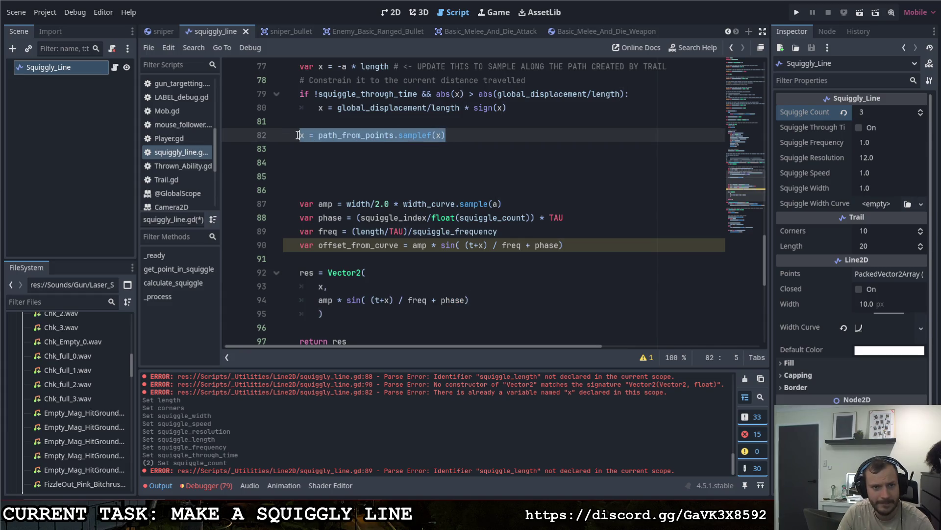
{"action": "left_click", "coordinate": [338, 135]}
Comment out the x = path_from_points.samplef(x) reassignment
{"action": "scroll", "coordinate": [349, 183], "scroll_direction": "up", "scroll_amount": 1}
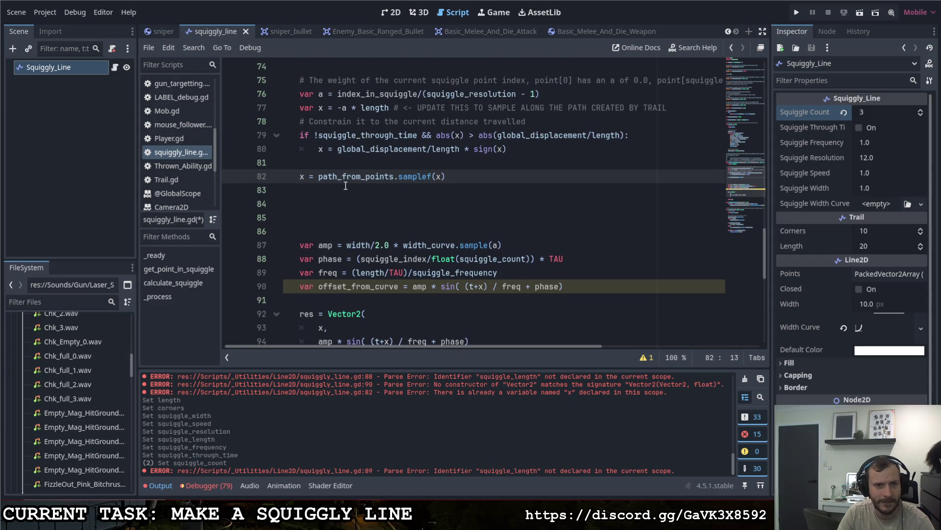
{"action": "scroll", "coordinate": [350, 187], "scroll_direction": "up", "scroll_amount": 1}
{"action": "left_click_drag", "start_coordinate": [445, 218], "coordinate": [297, 217]}
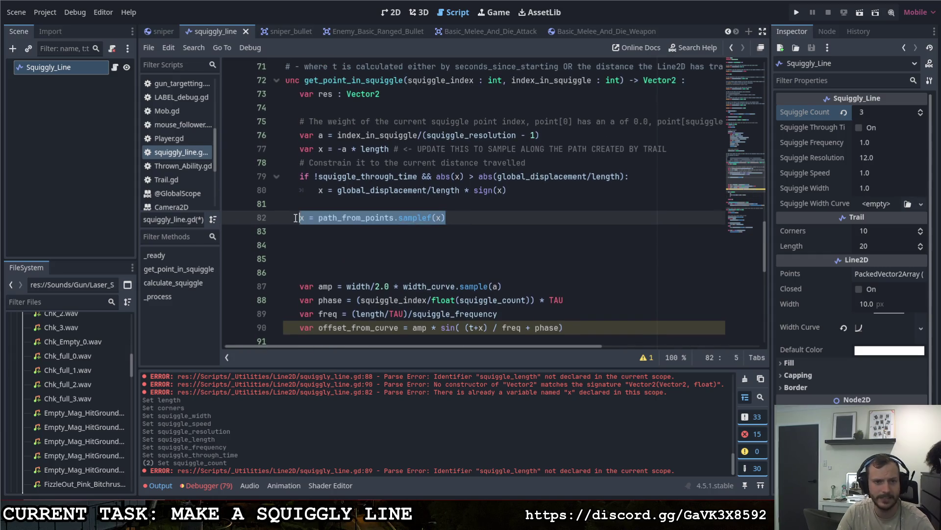
{"action": "key", "text": "Left"}
{"action": "key", "text": "ctrl+k"}
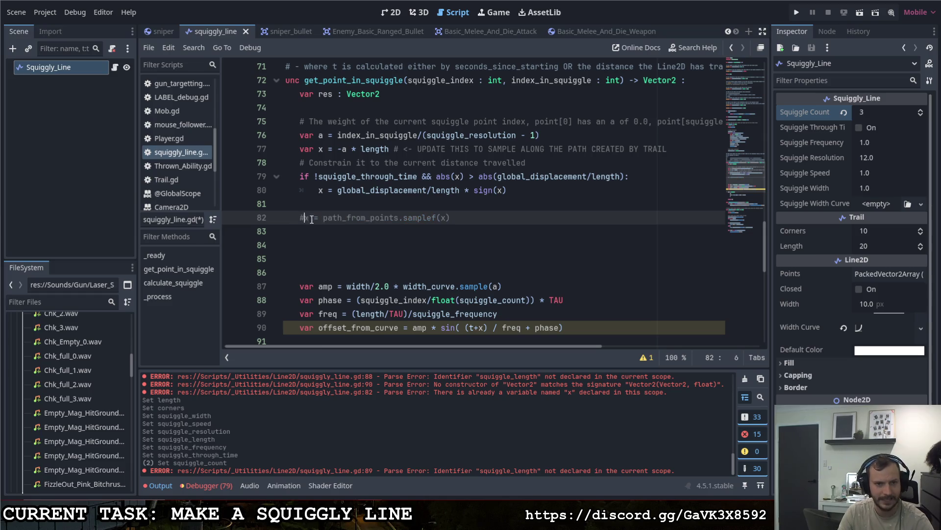
Add a blank line above the constrain comment and adjust the x = -a * length line
{"action": "scroll", "coordinate": [401, 209], "scroll_direction": "up", "scroll_amount": 1}
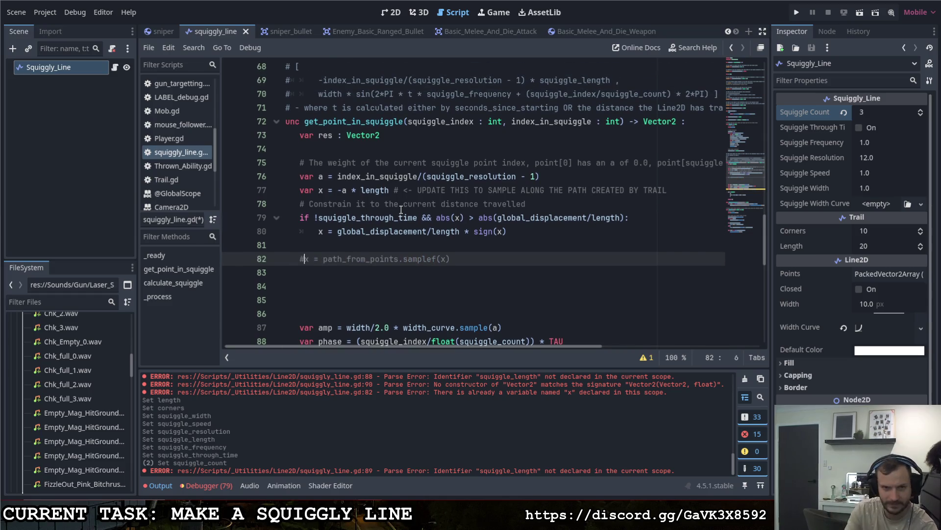
{"action": "left_click", "coordinate": [301, 203]}
{"action": "key", "text": "Return"}
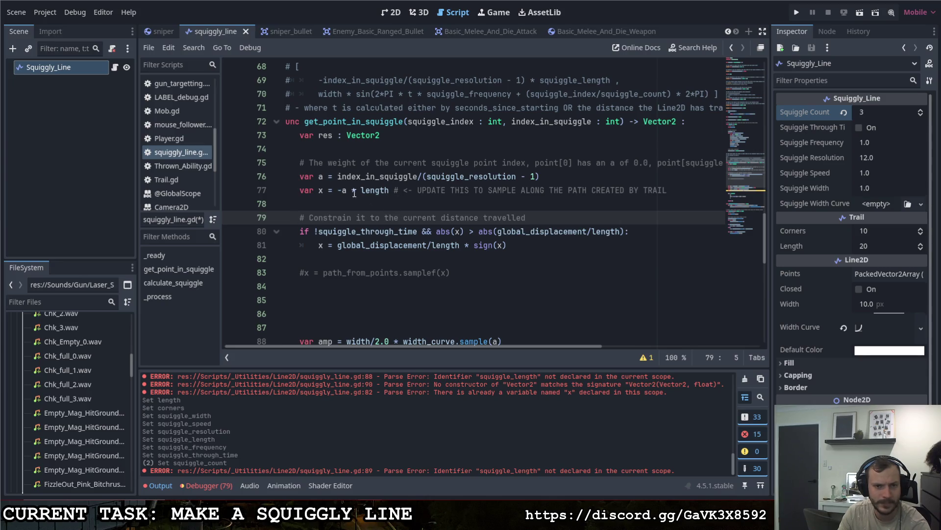
{"action": "left_click", "coordinate": [342, 192]}
{"action": "type", "text": "-"}
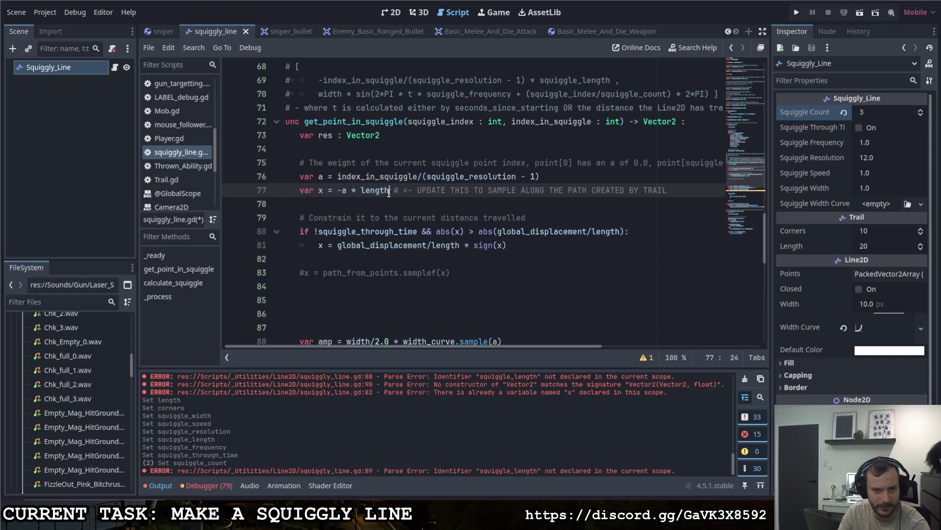
{"action": "left_click_drag", "start_coordinate": [389, 191], "coordinate": [344, 192]}
{"action": "left_click", "coordinate": [360, 202]}
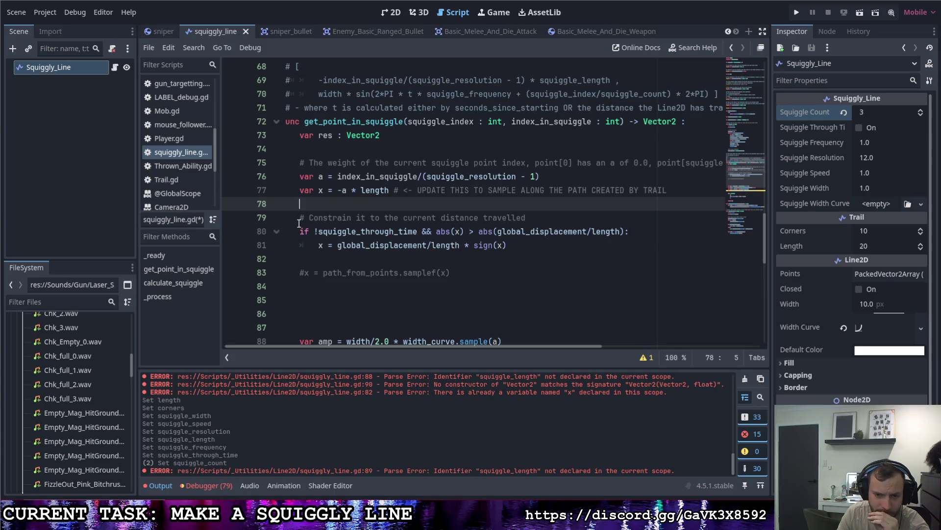
Remove '!squiggle_through_time && ' from the constraint condition and save
{"action": "scroll", "coordinate": [300, 238], "scroll_direction": "down", "scroll_amount": 3}
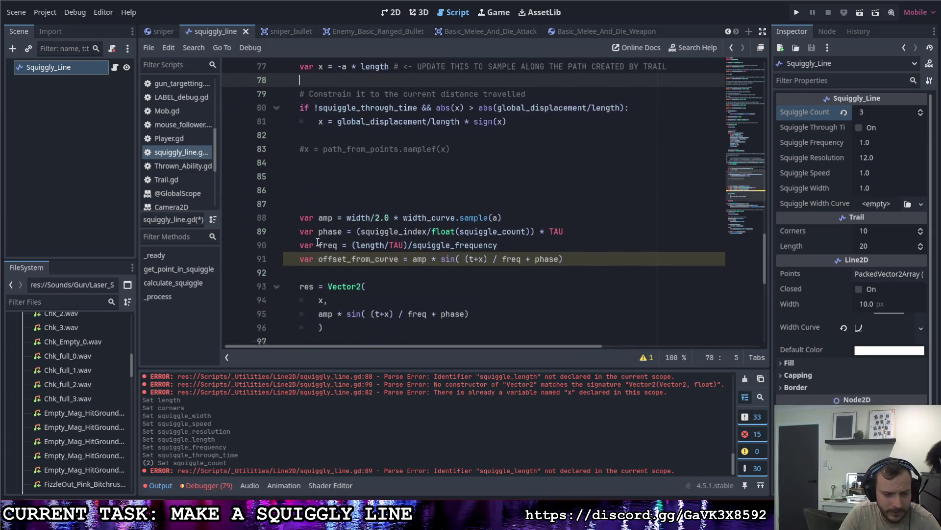
{"action": "scroll", "coordinate": [318, 242], "scroll_direction": "down", "scroll_amount": 4}
{"action": "scroll", "coordinate": [320, 239], "scroll_direction": "up", "scroll_amount": 3}
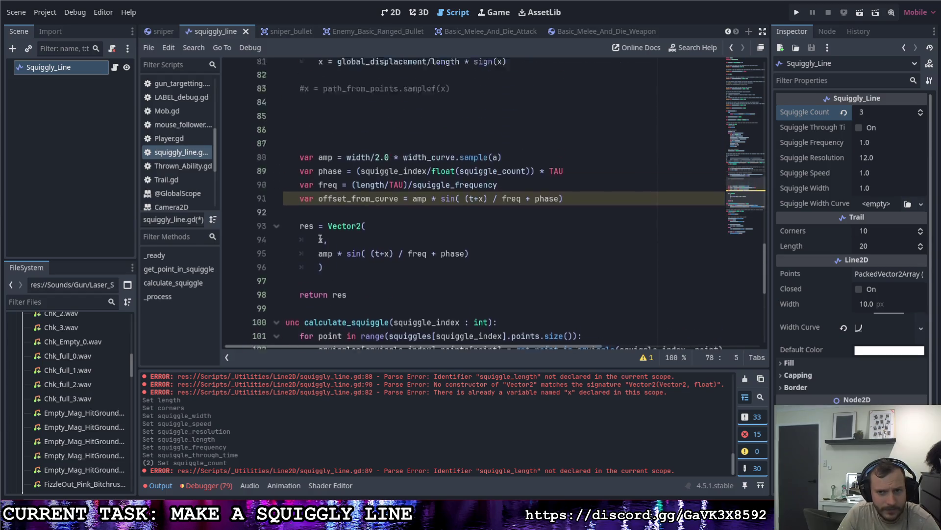
{"action": "scroll", "coordinate": [319, 239], "scroll_direction": "up", "scroll_amount": 1}
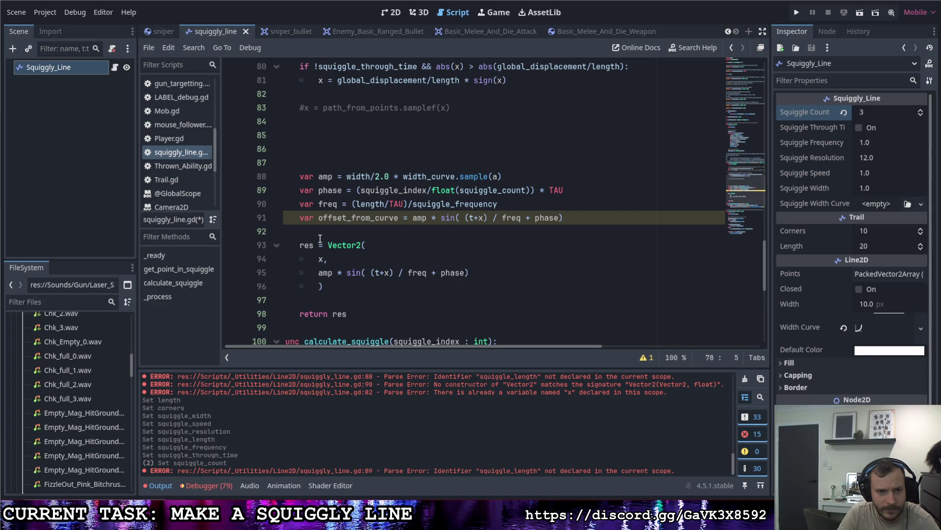
{"action": "scroll", "coordinate": [320, 238], "scroll_direction": "up", "scroll_amount": 2}
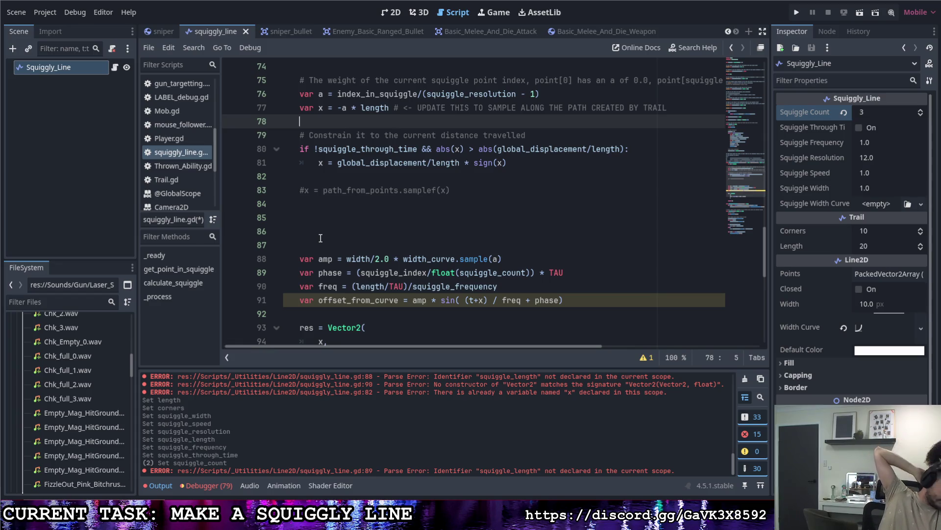
{"action": "mouse_move", "coordinate": [315, 149]}
{"action": "left_mouse_down"}
{"action": "mouse_move", "coordinate": [471, 162]}
{"action": "mouse_move", "coordinate": [436, 149]}
{"action": "left_mouse_up"}
{"action": "key", "text": "BackSpace"}
{"action": "key", "text": "ctrl+s"}
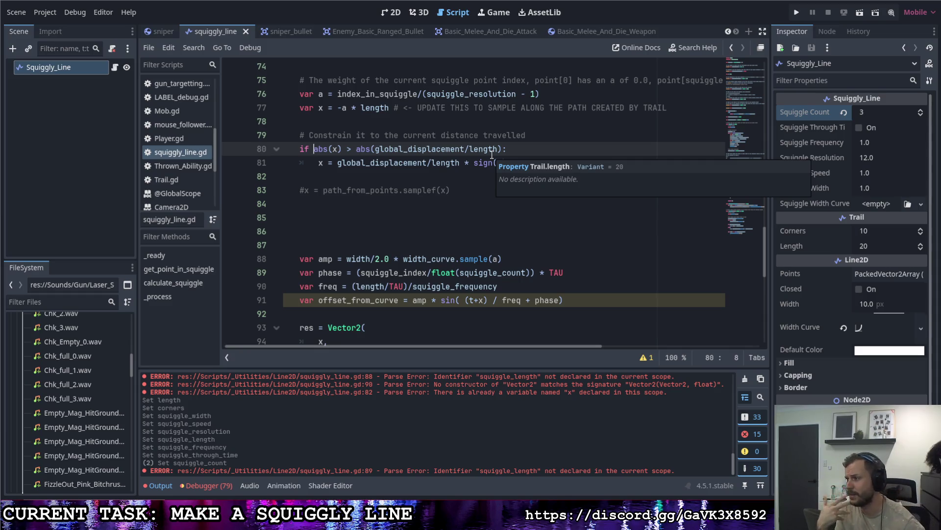
Return to the offset_from_curve declaration on line 91
{"action": "scroll", "coordinate": [455, 181], "scroll_direction": "up", "scroll_amount": 1}
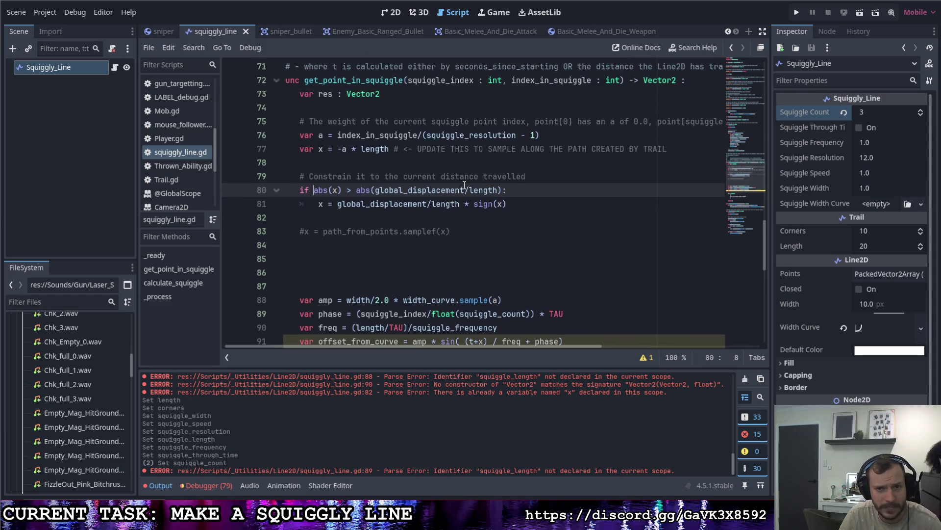
{"action": "scroll", "coordinate": [455, 180], "scroll_direction": "down", "scroll_amount": 2}
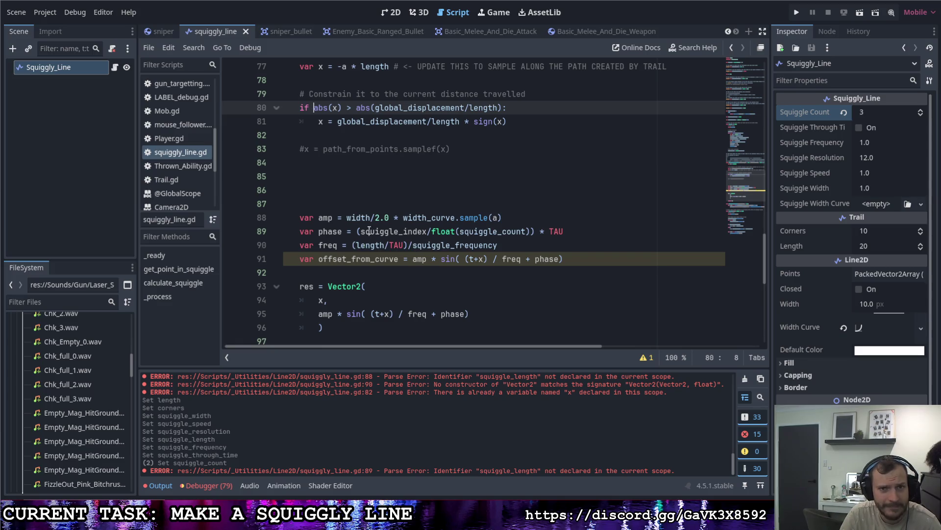
{"action": "scroll", "coordinate": [427, 193], "scroll_direction": "up", "scroll_amount": 1}
{"action": "scroll", "coordinate": [445, 198], "scroll_direction": "down", "scroll_amount": 1}
{"action": "double_click", "coordinate": [397, 259]}
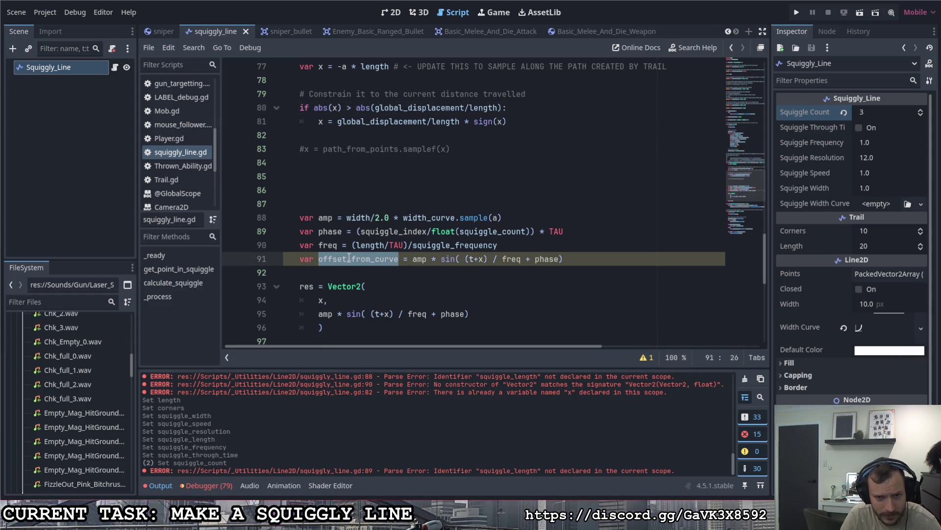
{"action": "left_click", "coordinate": [588, 257]}
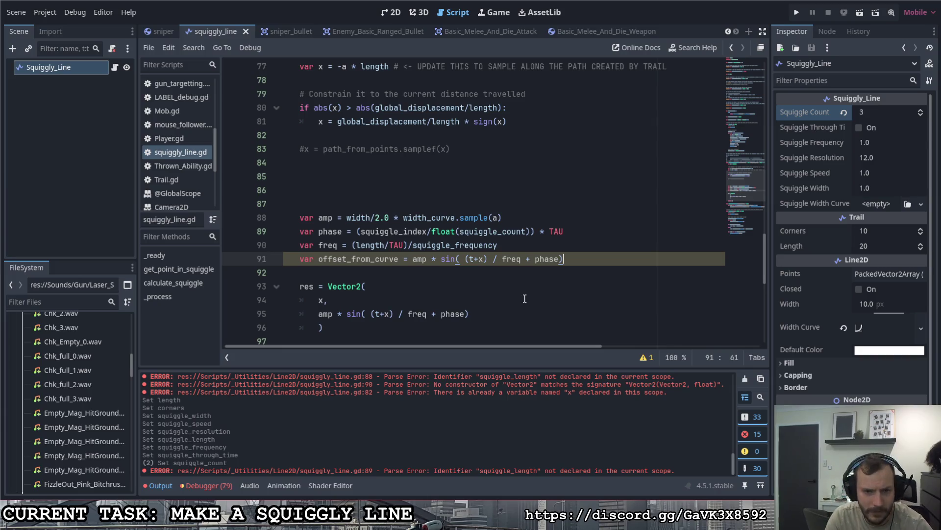
Declare var point_on_curve = path_from_points.sample_baked_with_rotation(x) on line 93
{"action": "key", "text": "Return"}
{"action": "key", "text": "Return"}
{"action": "type", "text": "var "}
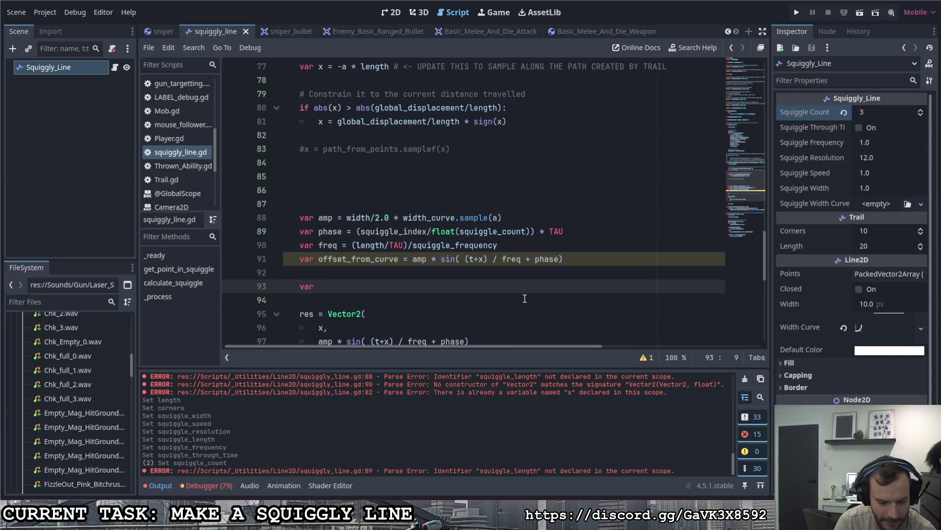
{"action": "type", "text": "point_on_cu"}
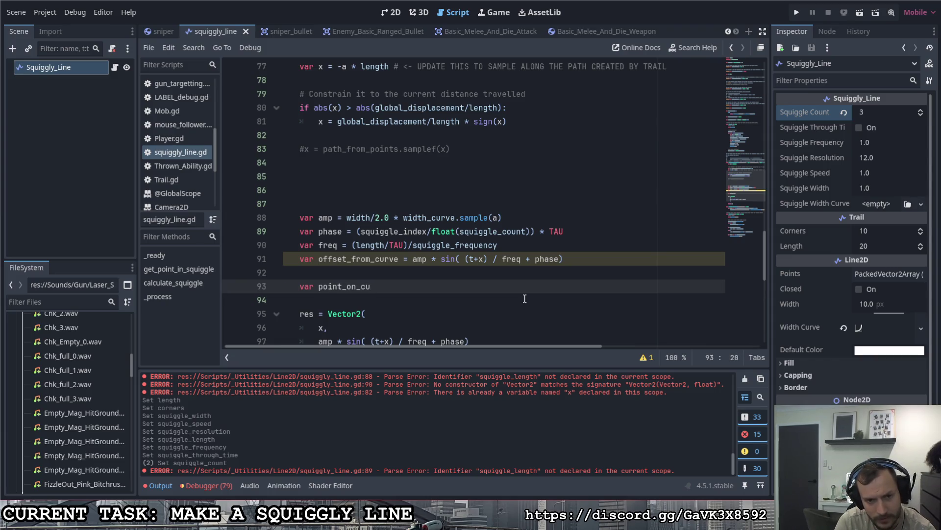
{"action": "type", "text": "rve = "}
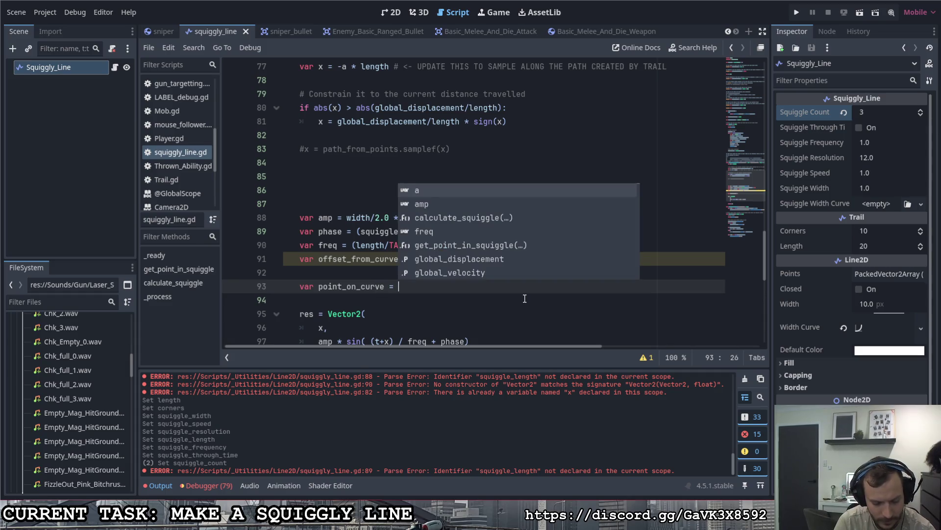
{"action": "type", "text": "path_from_points."}
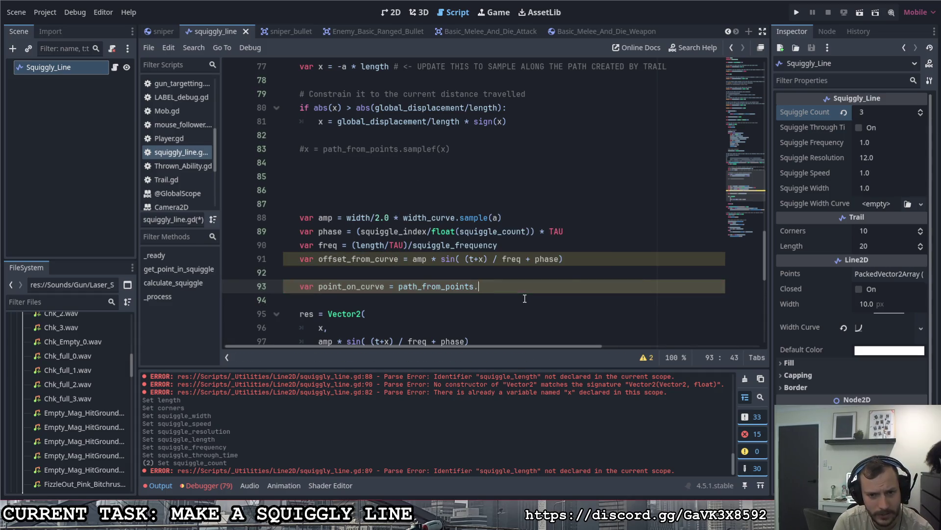
{"action": "type", "text": "sa"}
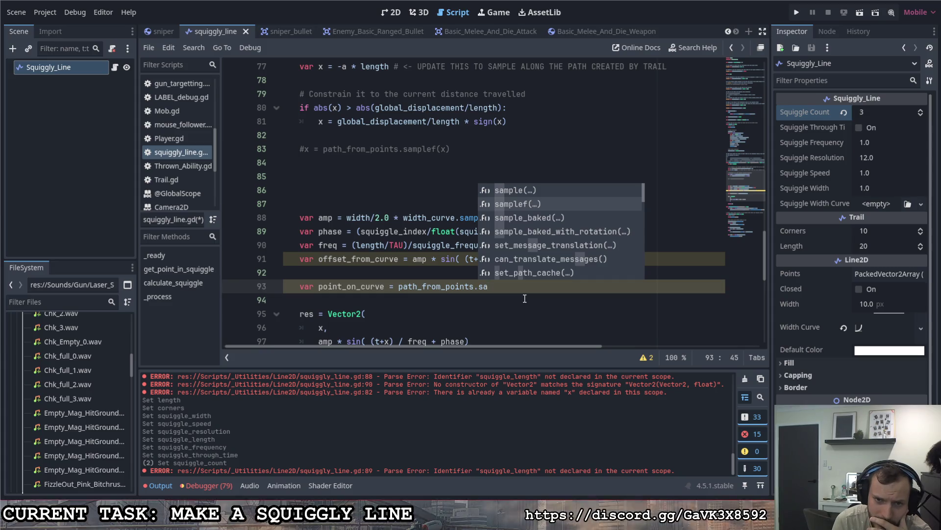
{"action": "key", "text": "Down"}
{"action": "key", "text": "Down"}
{"action": "key", "text": "Down"}
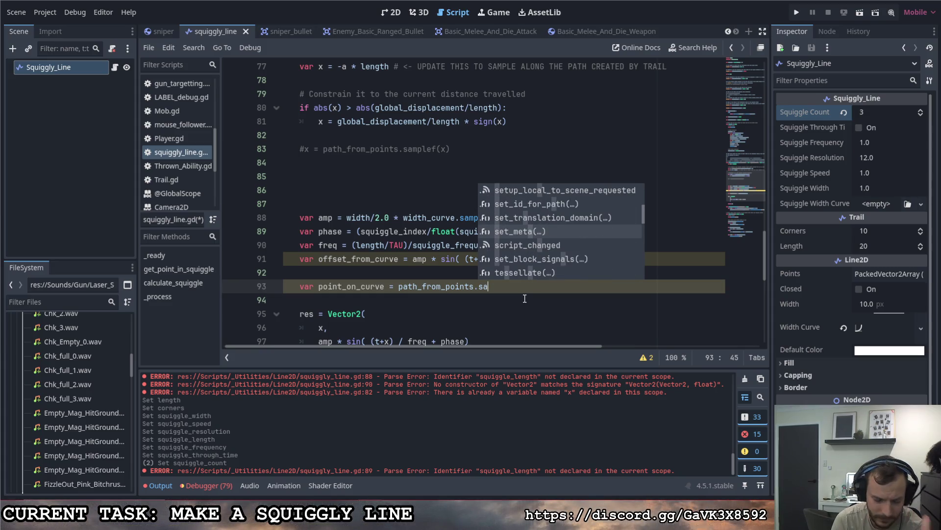
{"action": "type", "text": "mpl"}
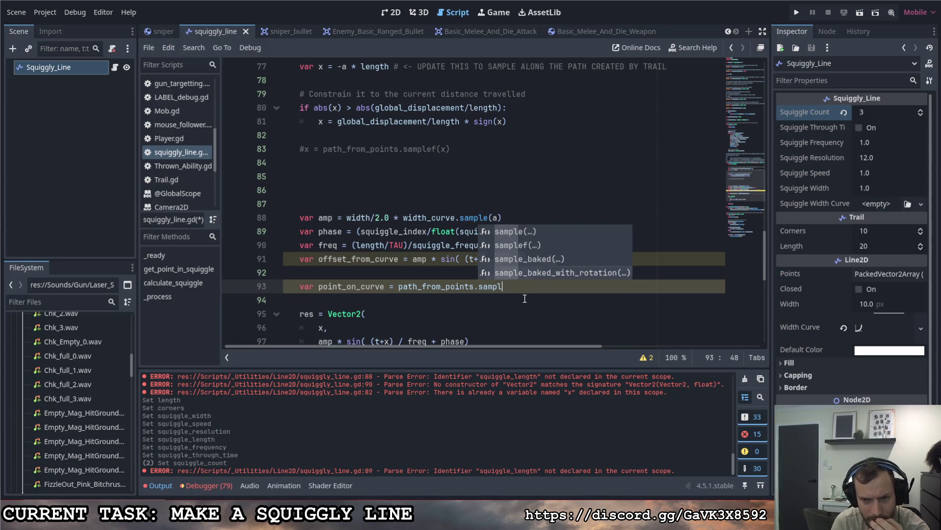
{"action": "key", "text": "Down"}
{"action": "key", "text": "Down"}
{"action": "key", "text": "Down"}
{"action": "key", "text": "Return"}
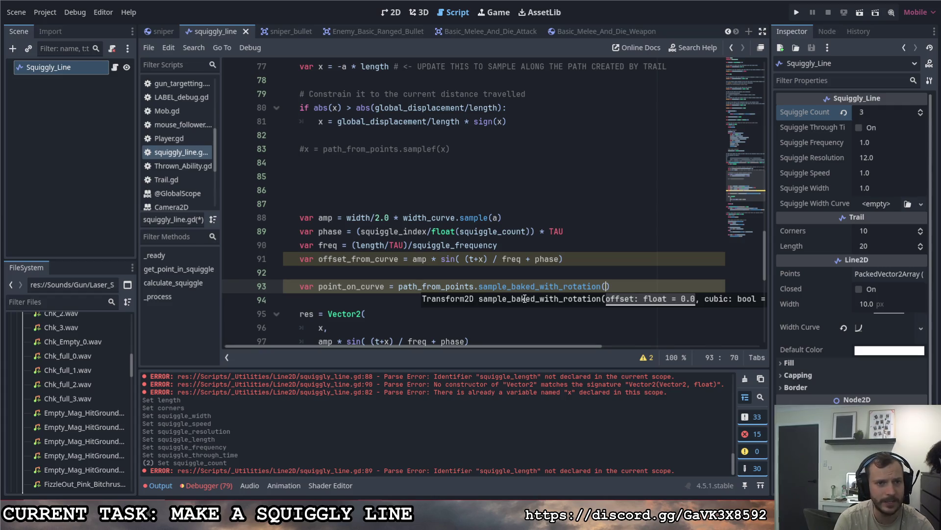
{"action": "type", "text": "x"}
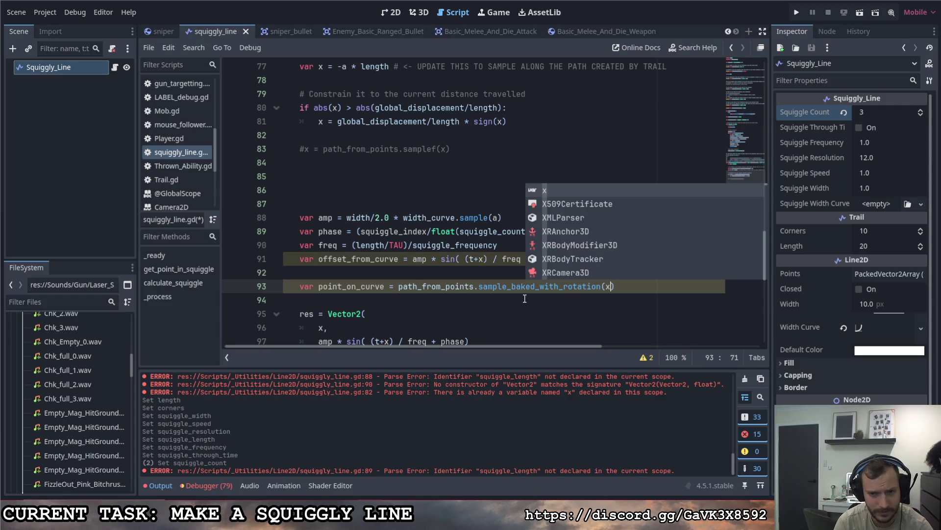
{"action": "type", "text": ")"}
Start line 94 with point_on_curve using autocompletion
{"action": "left_click", "coordinate": [525, 299]}
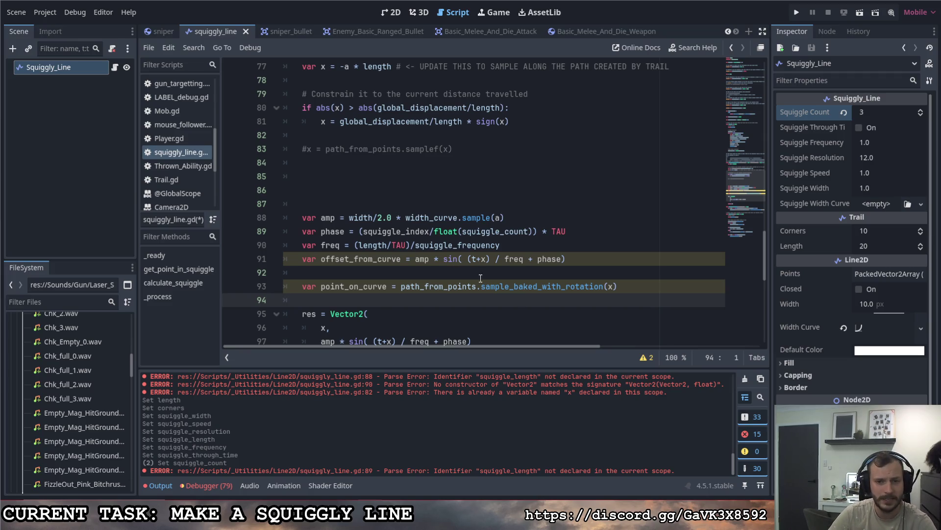
{"action": "mouse_move", "coordinate": [481, 286]}
{"action": "left_mouse_down"}
{"action": "mouse_move", "coordinate": [617, 286]}
{"action": "mouse_move", "coordinate": [606, 286]}
{"action": "left_mouse_up"}
{"action": "left_click", "coordinate": [623, 286]}
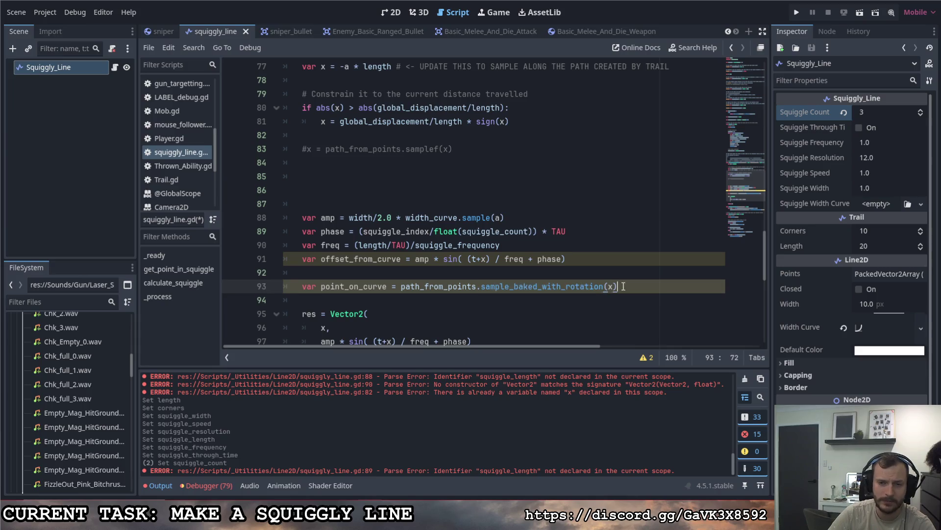
{"action": "left_click", "coordinate": [373, 300]}
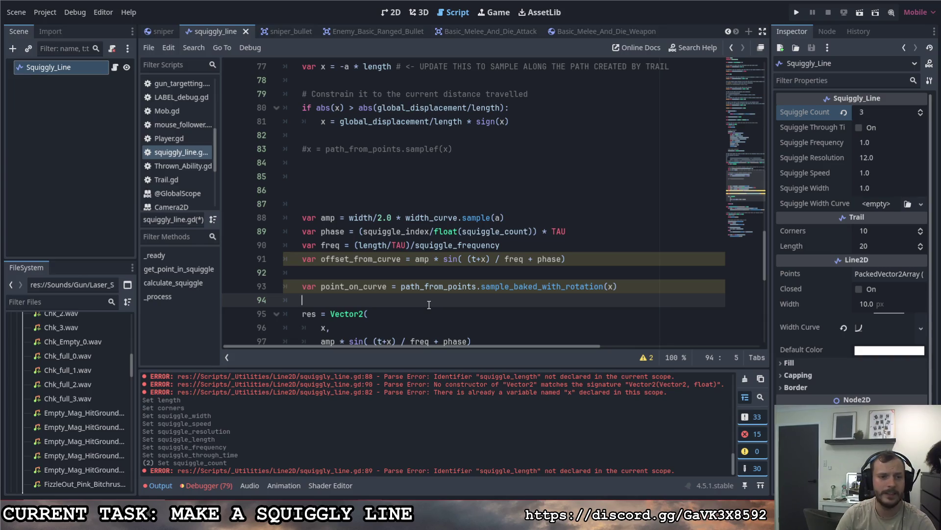
{"action": "key", "text": "Return"}
{"action": "key", "text": "Up"}
{"action": "type", "text": "point"}
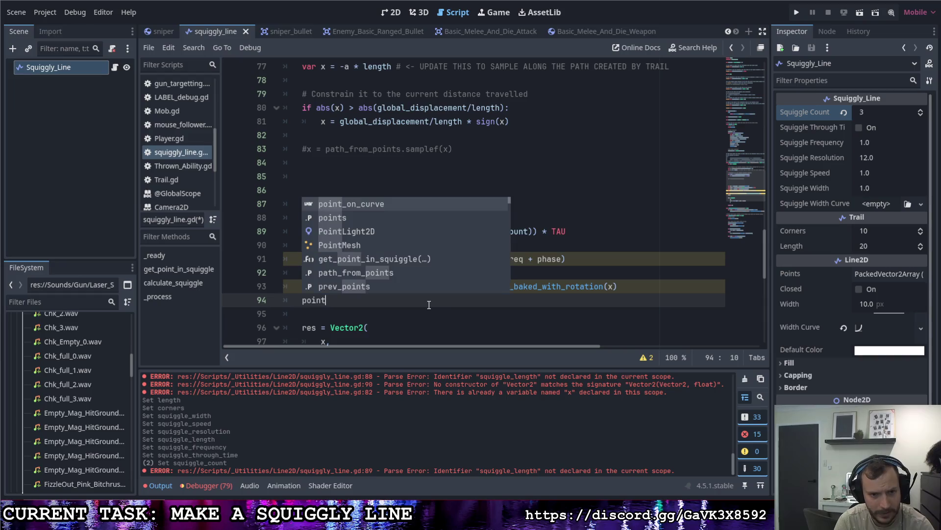
{"action": "key", "text": "Return"}
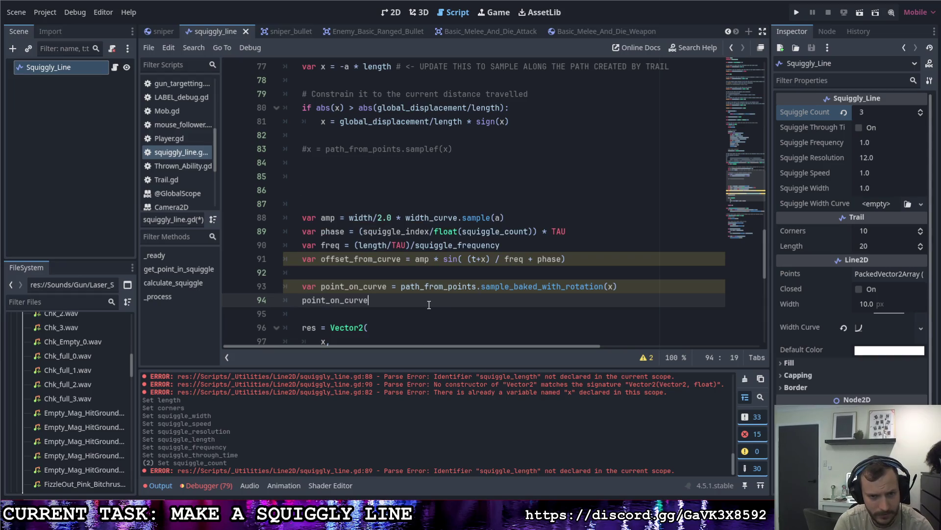
Look up Curve2D in Search Help and jump to sample_baked_with_rotation in its methods
{"action": "left_click", "coordinate": [705, 44]}
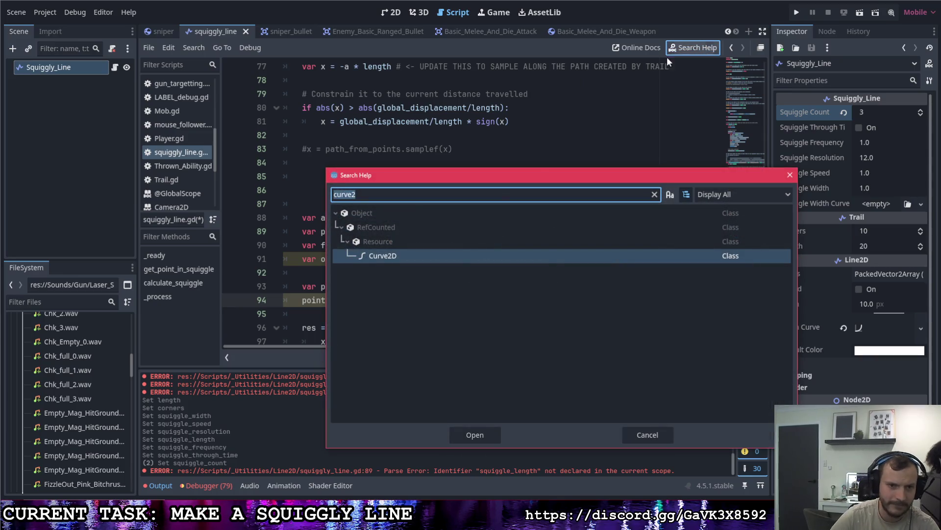
{"action": "double_click", "coordinate": [391, 255]}
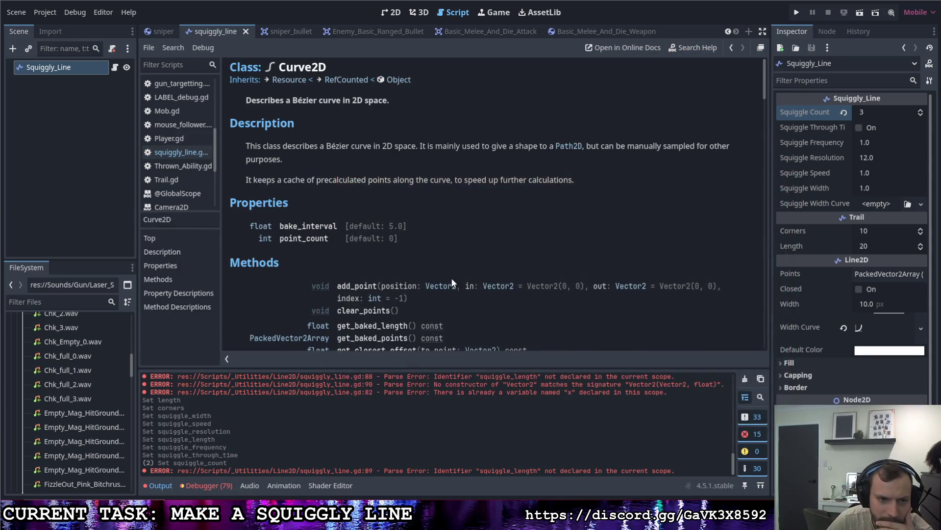
{"action": "scroll", "coordinate": [451, 279], "scroll_direction": "down", "scroll_amount": 4}
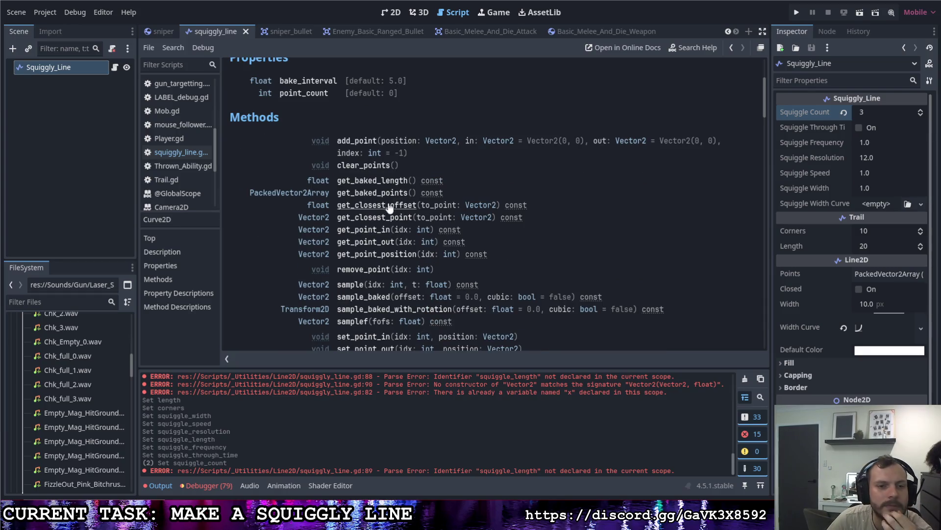
{"action": "scroll", "coordinate": [378, 262], "scroll_direction": "down", "scroll_amount": 1}
{"action": "left_click", "coordinate": [389, 272]}
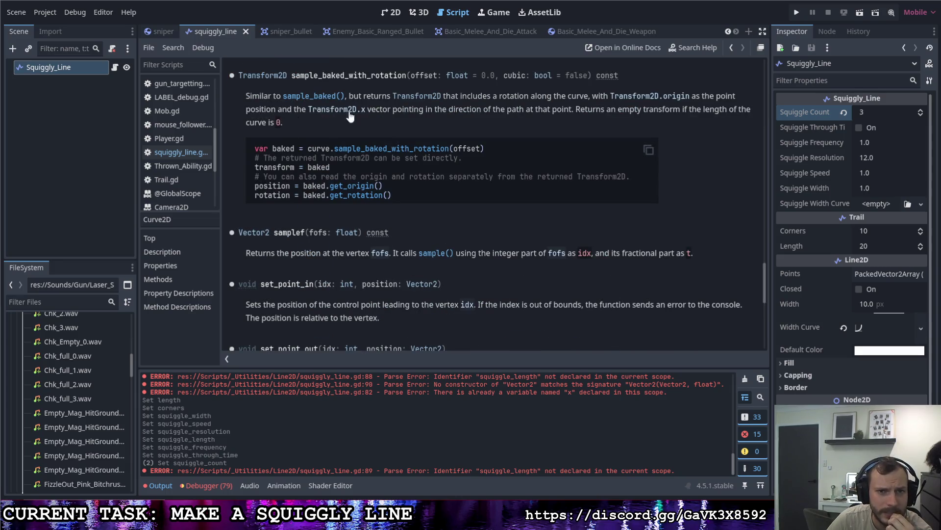
Read the sample_baked description: its return value and cubic interpolation between points
{"action": "scroll", "coordinate": [411, 119], "scroll_direction": "up", "scroll_amount": 4}
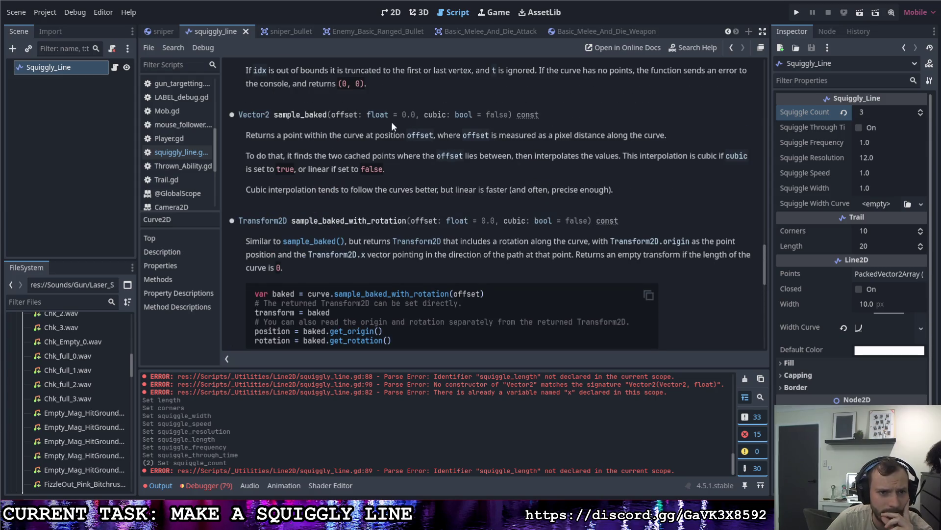
{"action": "left_click_drag", "start_coordinate": [247, 135], "coordinate": [668, 139]}
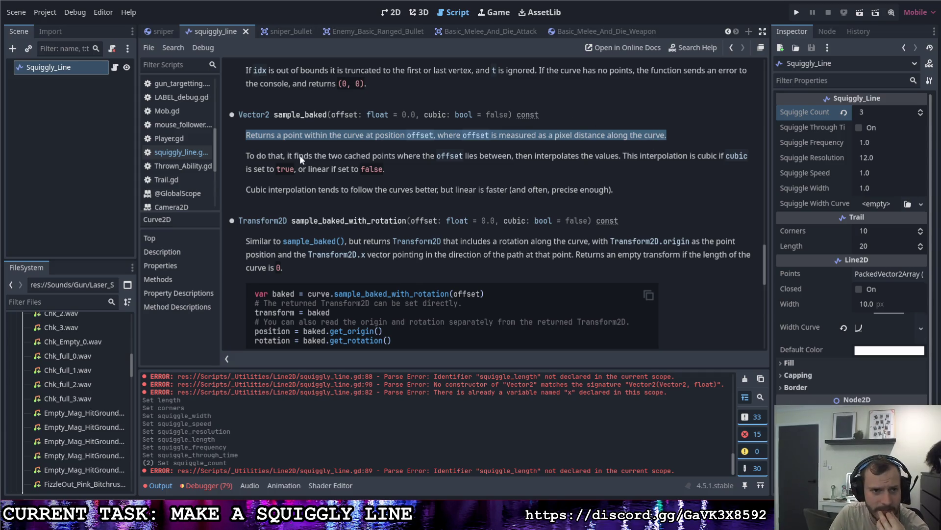
{"action": "mouse_move", "coordinate": [245, 156]}
{"action": "left_mouse_down"}
{"action": "mouse_move", "coordinate": [352, 136]}
{"action": "mouse_move", "coordinate": [331, 156]}
{"action": "mouse_move", "coordinate": [743, 159]}
{"action": "mouse_move", "coordinate": [365, 173]}
{"action": "mouse_move", "coordinate": [385, 171]}
{"action": "left_mouse_up"}
{"action": "triple_click", "coordinate": [269, 189]}
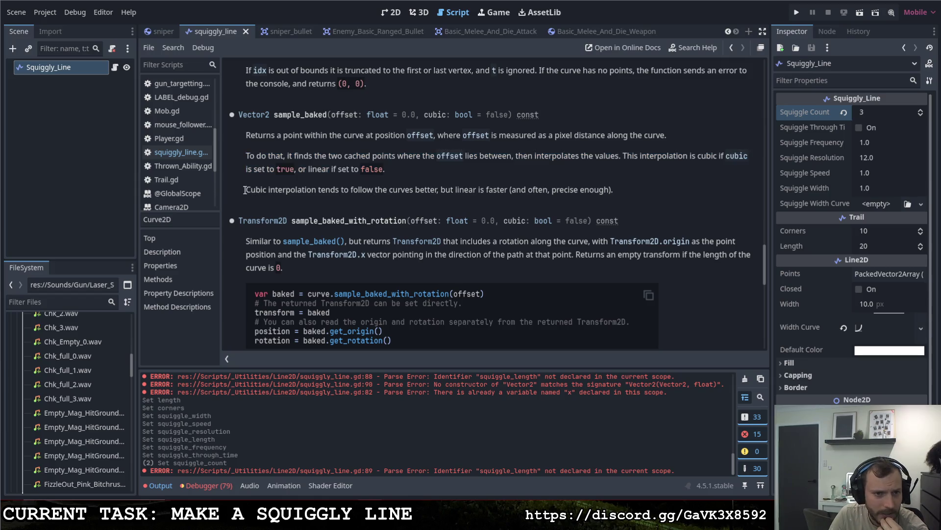
{"action": "left_click", "coordinate": [621, 193]}
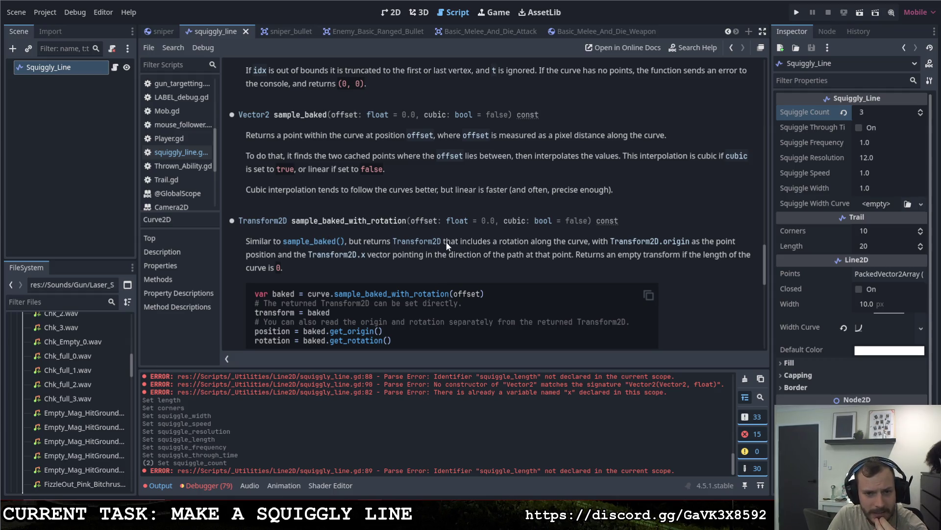
Read how sample_baked_with_rotation adds rotation, the zero-length note, and the code sample comment
{"action": "left_click_drag", "start_coordinate": [444, 241], "coordinate": [589, 249]}
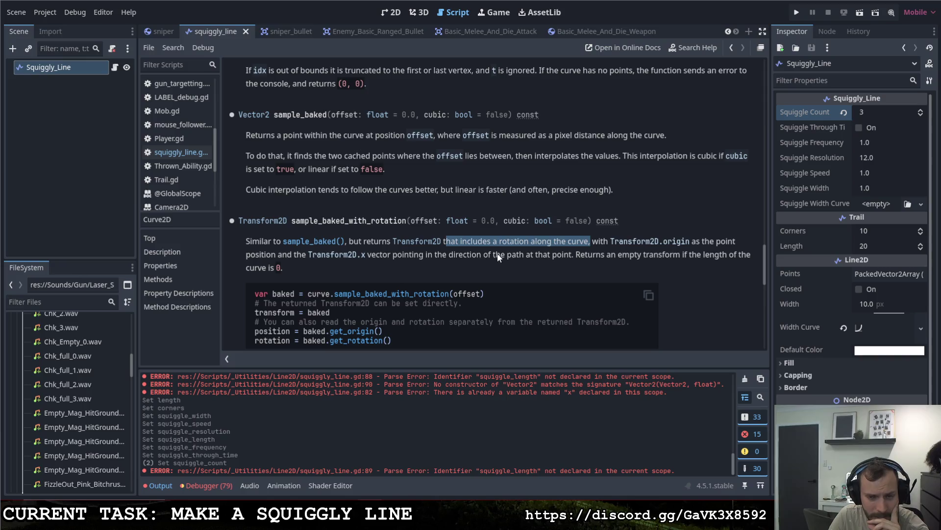
{"action": "mouse_move", "coordinate": [575, 254]}
{"action": "left_mouse_down"}
{"action": "mouse_move", "coordinate": [721, 255]}
{"action": "mouse_move", "coordinate": [356, 269]}
{"action": "left_mouse_up"}
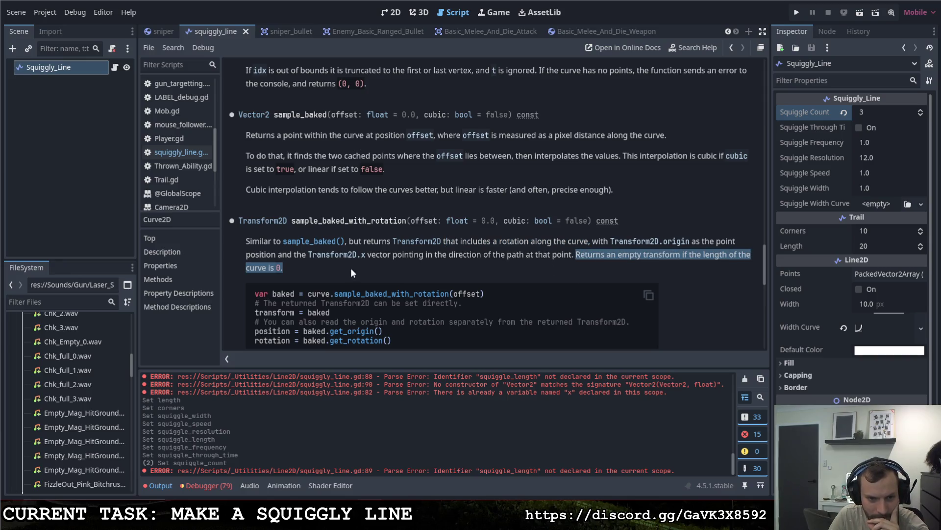
{"action": "left_click", "coordinate": [351, 268]}
{"action": "scroll", "coordinate": [352, 265], "scroll_direction": "down", "scroll_amount": 2}
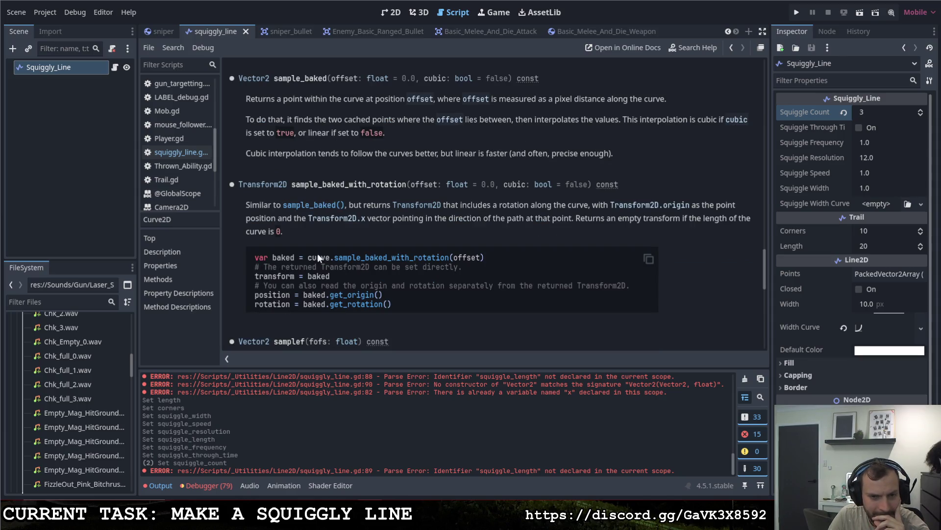
{"action": "left_click_drag", "start_coordinate": [272, 267], "coordinate": [462, 267]}
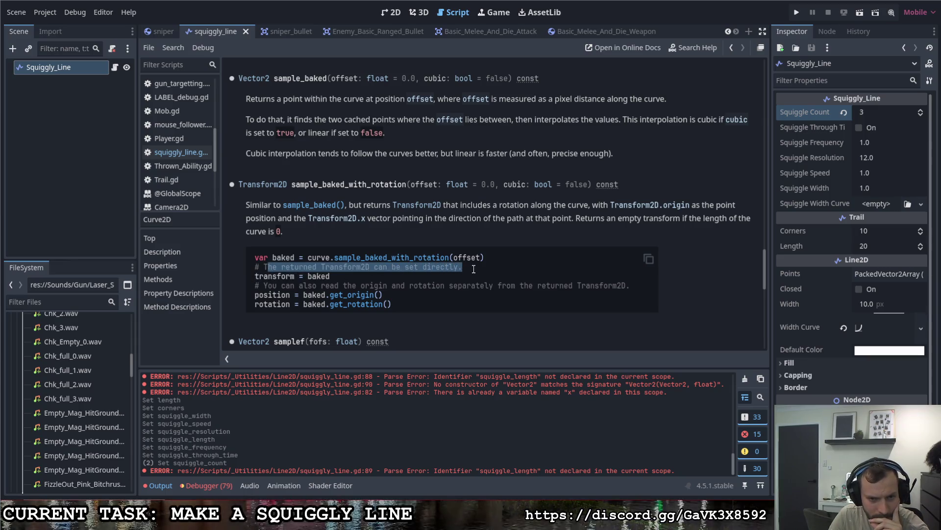
{"action": "left_click", "coordinate": [331, 275]}
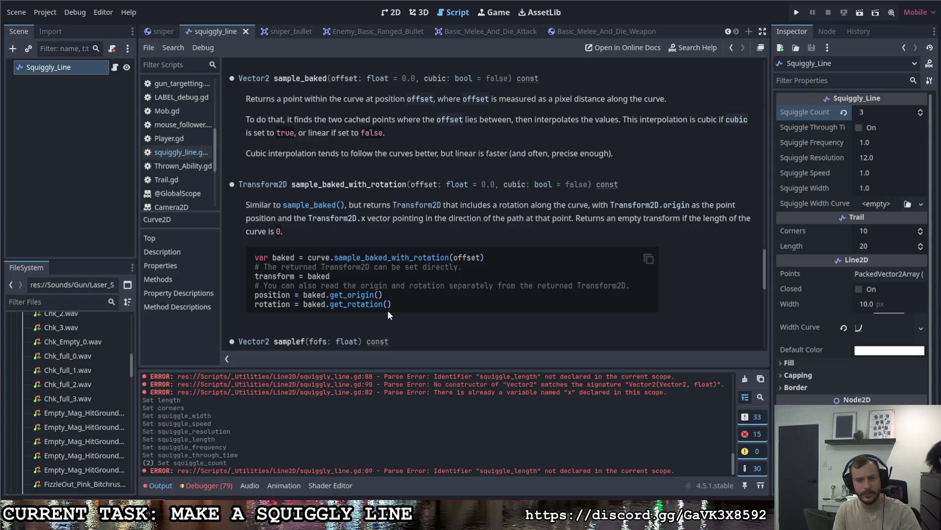
Follow the Transform2D.origin link to the Transform2D class reference and scroll to Properties
{"action": "left_click", "coordinate": [679, 205]}
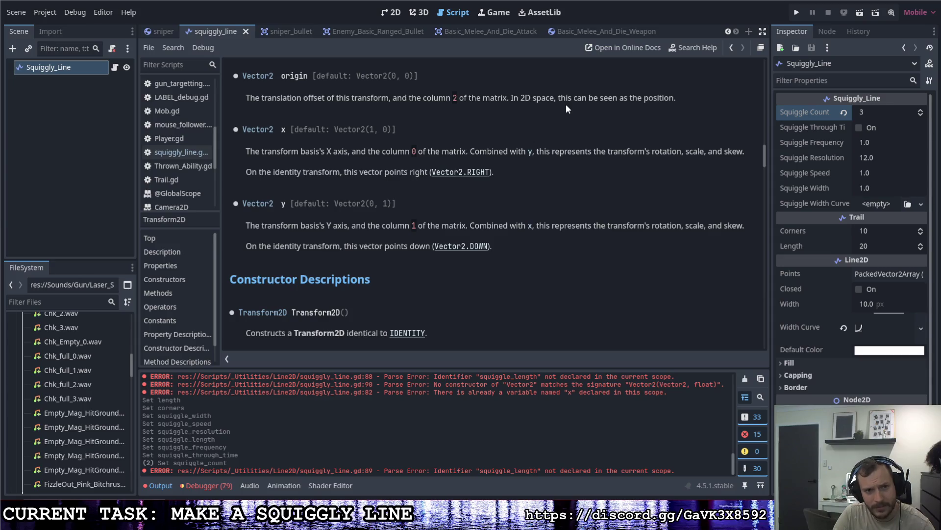
{"action": "scroll", "coordinate": [500, 195], "scroll_direction": "down", "scroll_amount": 3}
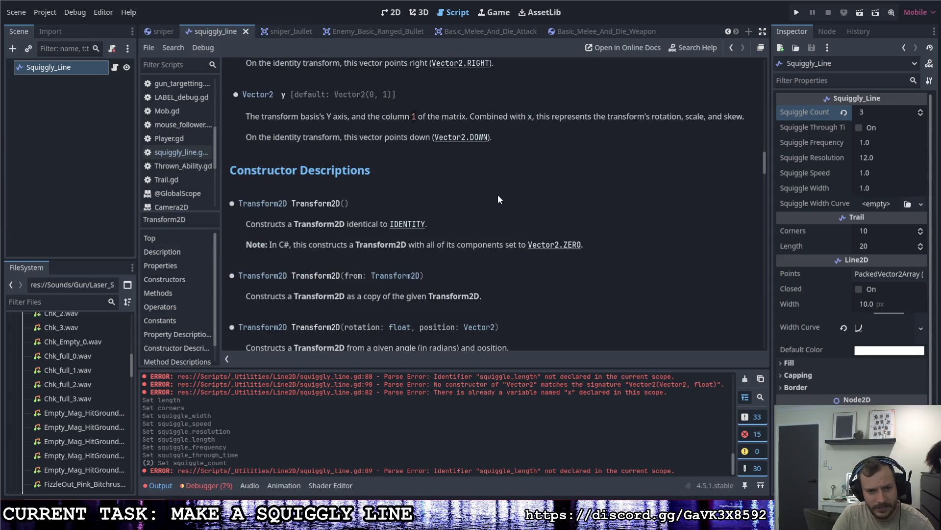
{"action": "scroll", "coordinate": [496, 198], "scroll_direction": "up", "scroll_amount": 10}
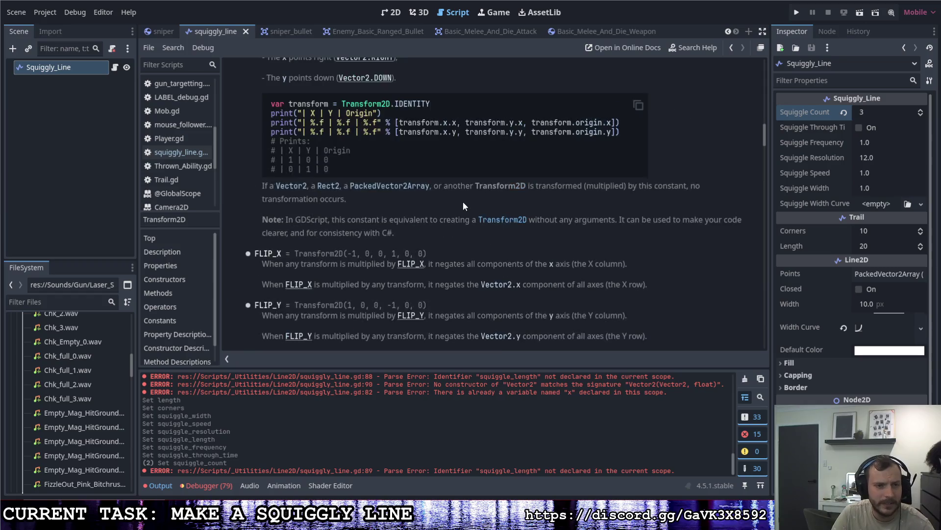
{"action": "scroll", "coordinate": [456, 195], "scroll_direction": "up", "scroll_amount": 10}
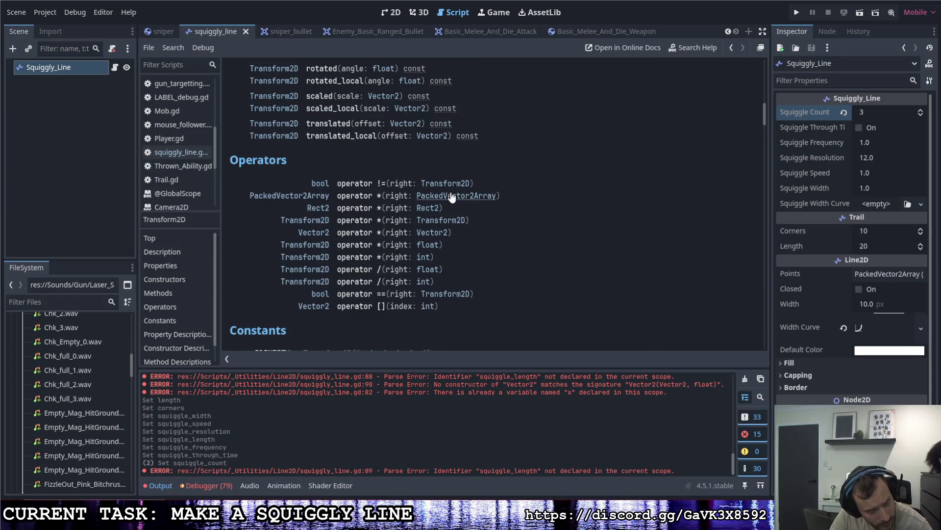
{"action": "scroll", "coordinate": [452, 188], "scroll_direction": "up", "scroll_amount": 2}
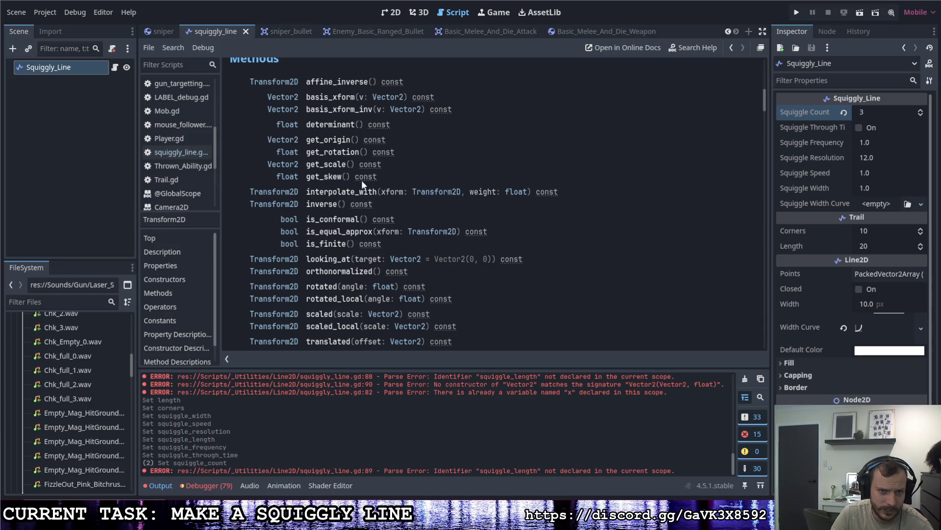
{"action": "scroll", "coordinate": [367, 188], "scroll_direction": "up", "scroll_amount": 5}
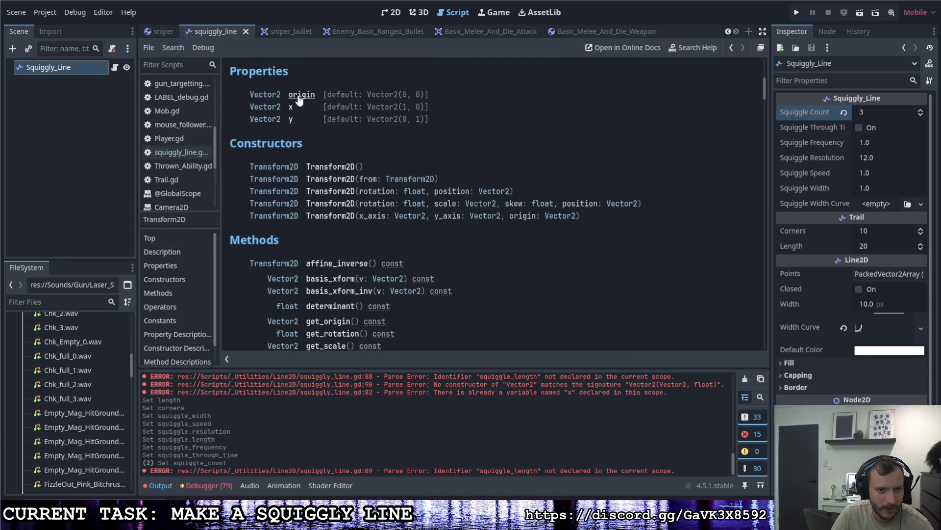
{"action": "scroll", "coordinate": [297, 104], "scroll_direction": "up", "scroll_amount": 2}
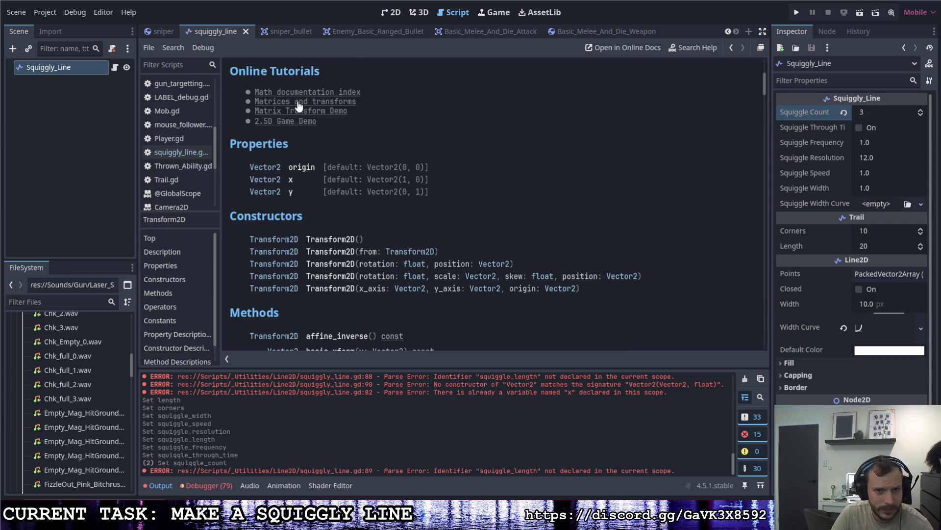
Read the x property description: the basis's X axis, with x and y representing rotation
{"action": "left_click", "coordinate": [291, 180]}
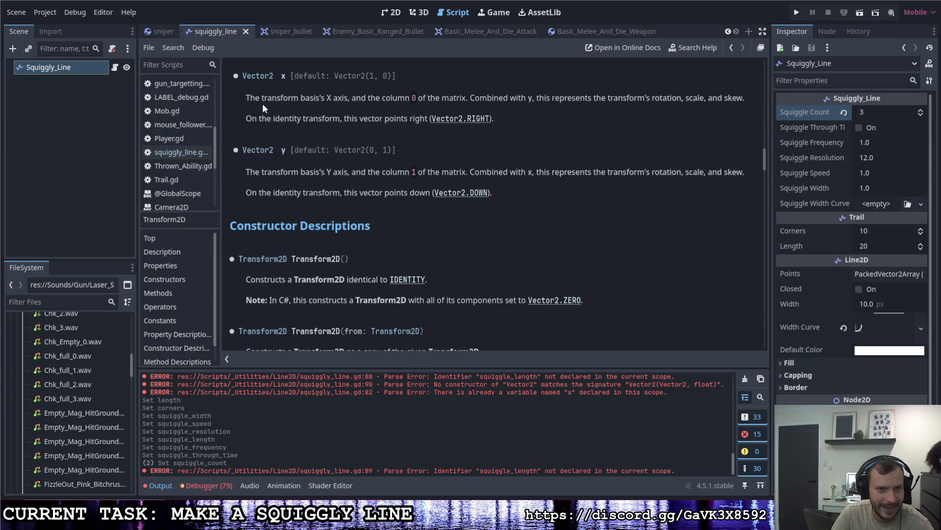
{"action": "left_click_drag", "start_coordinate": [246, 101], "coordinate": [351, 99]}
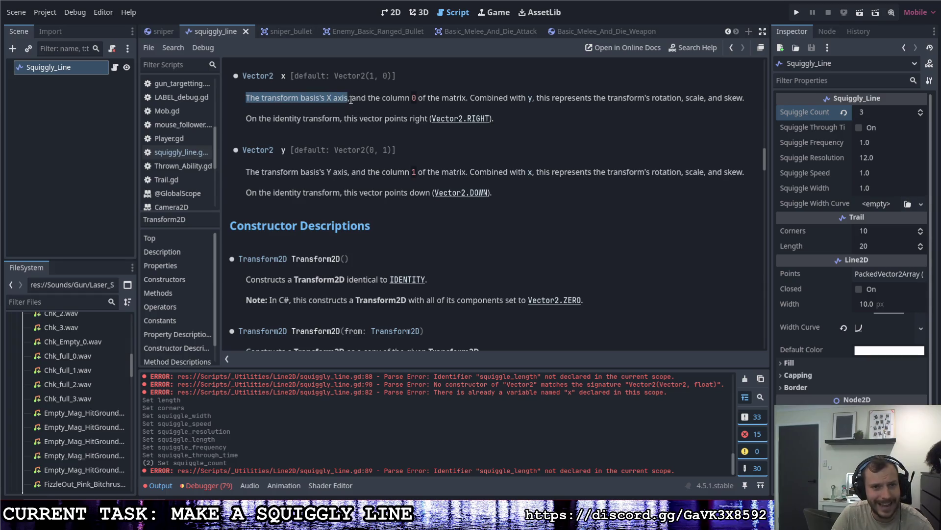
{"action": "left_click", "coordinate": [352, 99]}
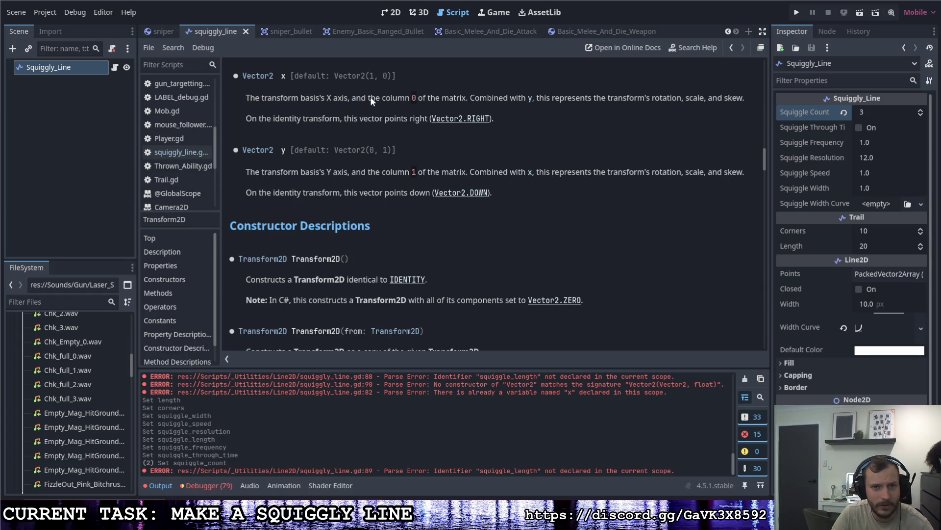
{"action": "left_click_drag", "start_coordinate": [471, 98], "coordinate": [682, 105]}
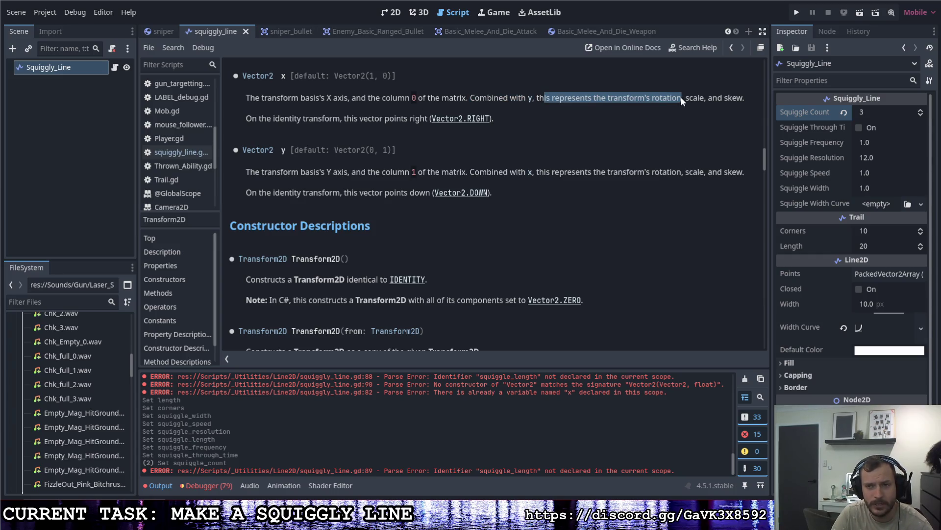
{"action": "left_click", "coordinate": [667, 101]}
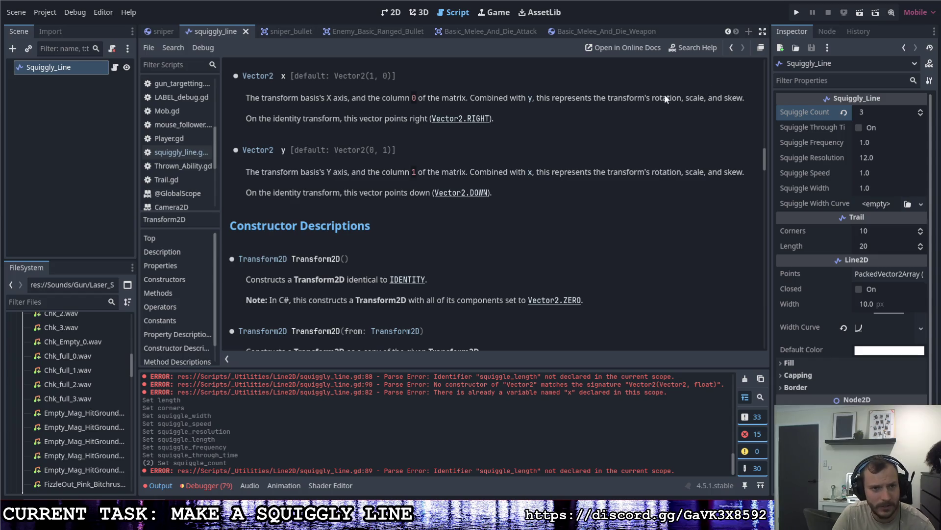
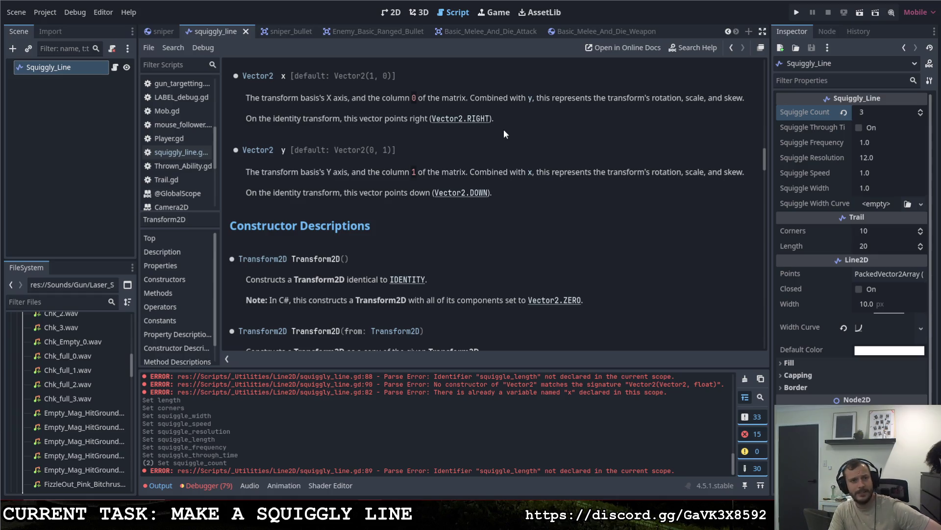
Read the Transform2D origin, x and y property descriptions, then return to squiggly_line.gd
{"action": "scroll", "coordinate": [327, 114], "scroll_direction": "up", "scroll_amount": 3}
{"action": "left_click_drag", "start_coordinate": [303, 96], "coordinate": [277, 99]}
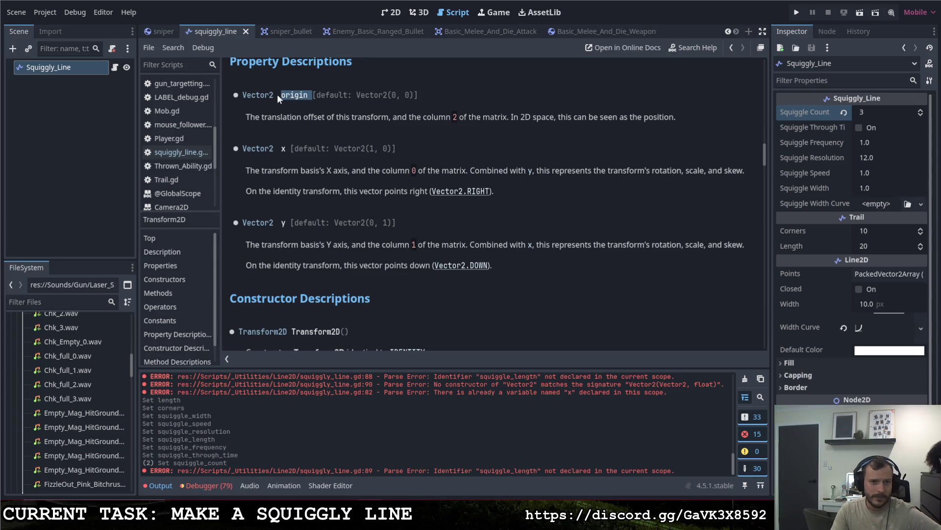
{"action": "left_click_drag", "start_coordinate": [278, 148], "coordinate": [287, 148]}
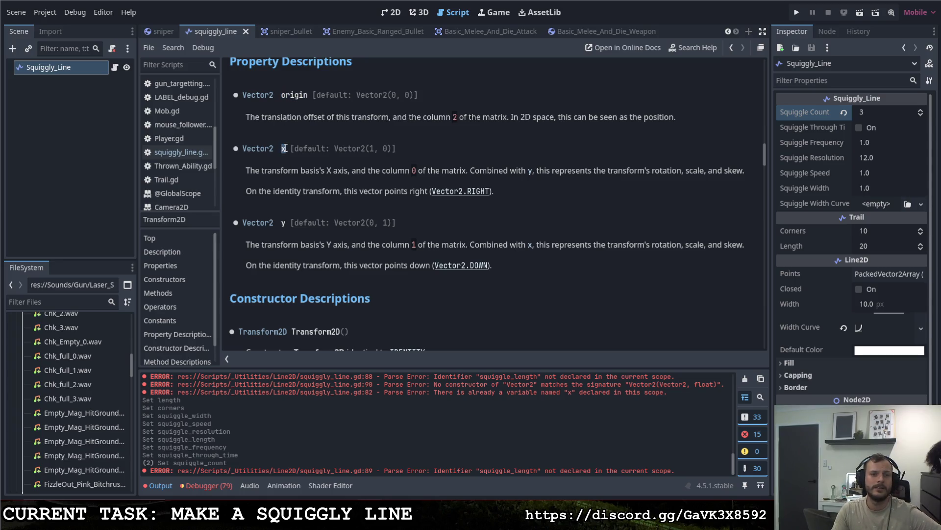
{"action": "left_click_drag", "start_coordinate": [281, 95], "coordinate": [308, 95]}
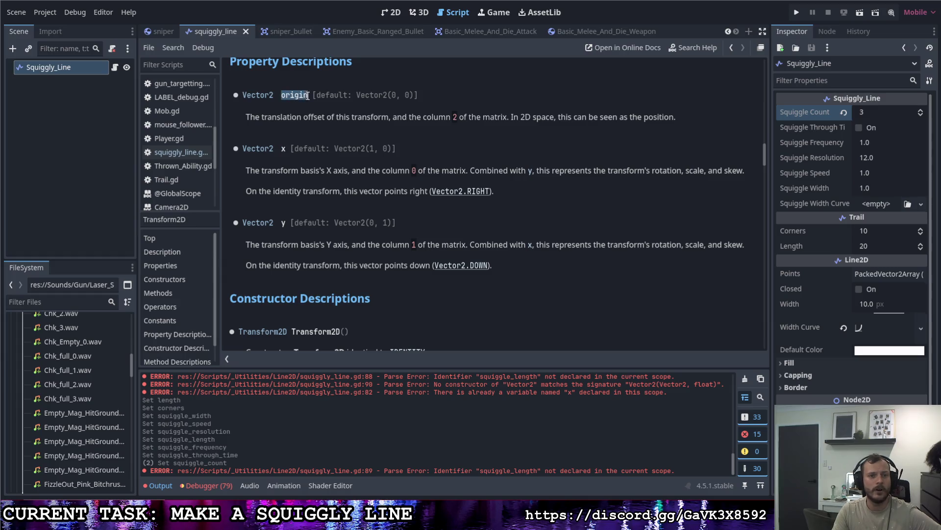
{"action": "double_click", "coordinate": [283, 148]}
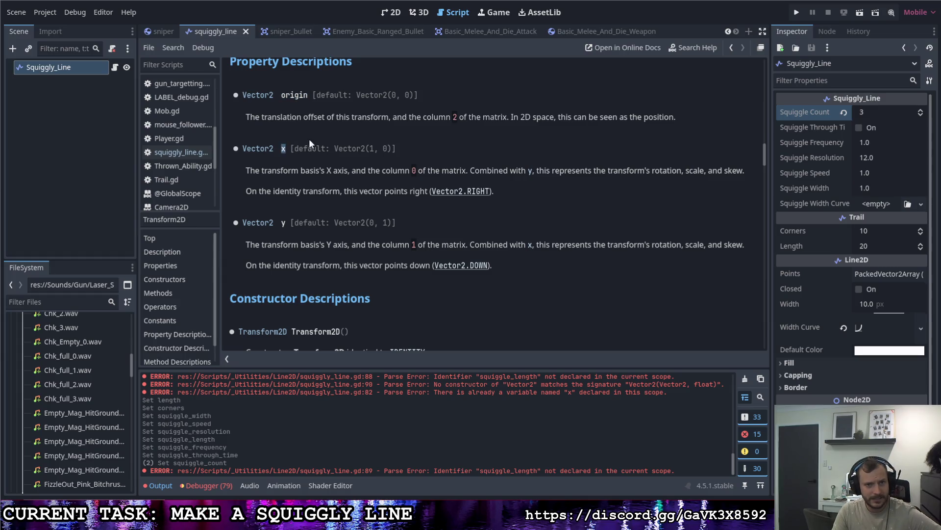
{"action": "left_click_drag", "start_coordinate": [281, 95], "coordinate": [308, 96]}
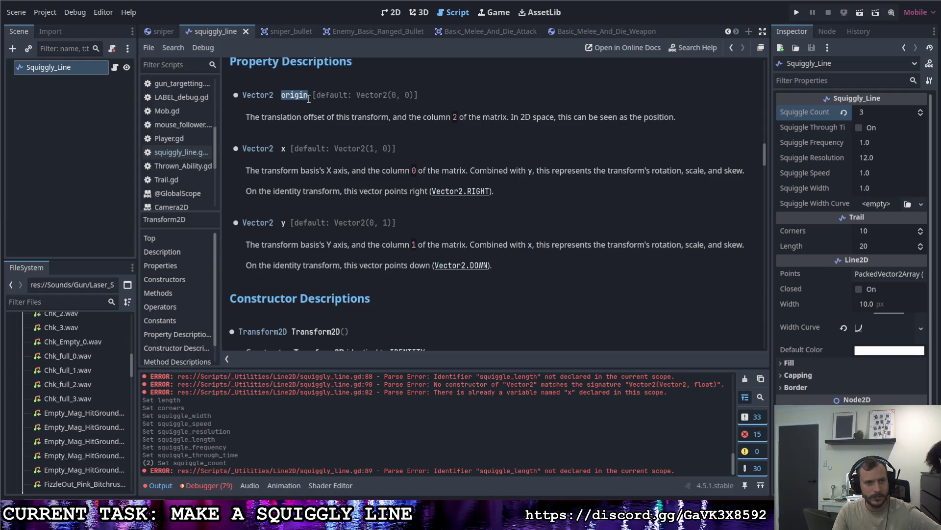
{"action": "double_click", "coordinate": [283, 222]}
{"action": "left_click", "coordinate": [113, 68]}
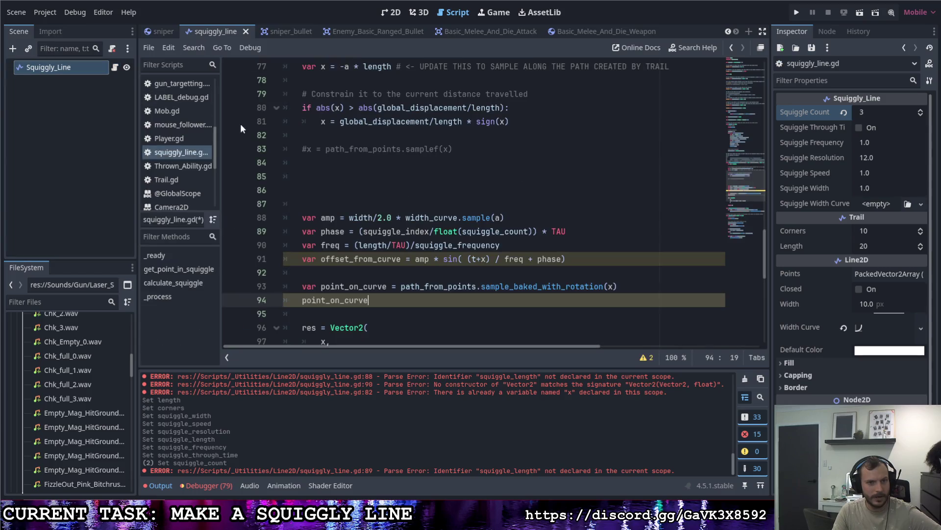
Delete the old Vector2 result construction and the leftover point_on_curve line
{"action": "left_click_drag", "start_coordinate": [322, 259], "coordinate": [402, 260]}
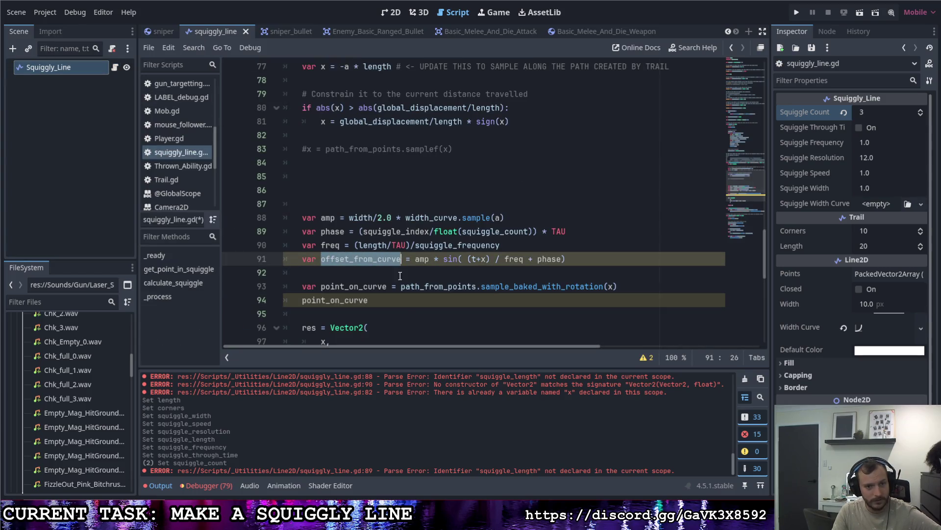
{"action": "left_click", "coordinate": [406, 302]}
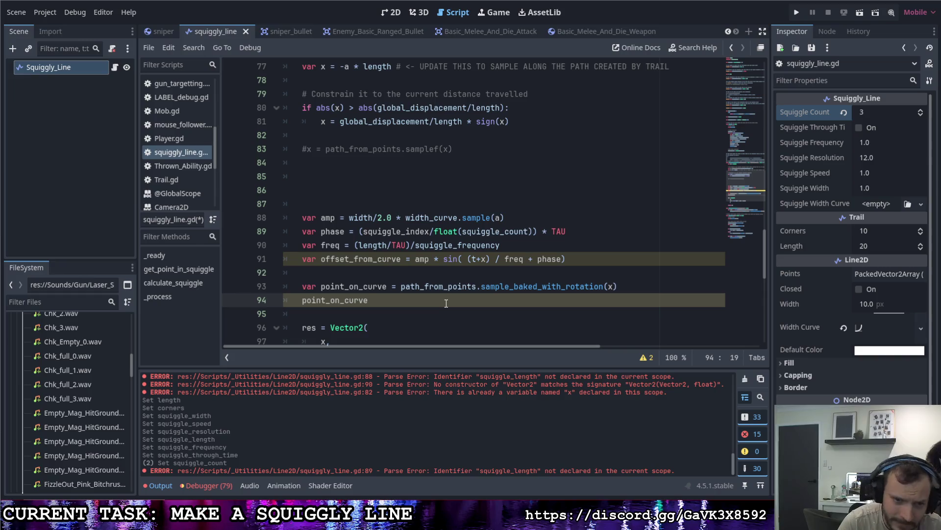
{"action": "key", "text": "Down"}
{"action": "key", "text": "Down"}
{"action": "key", "text": "Down"}
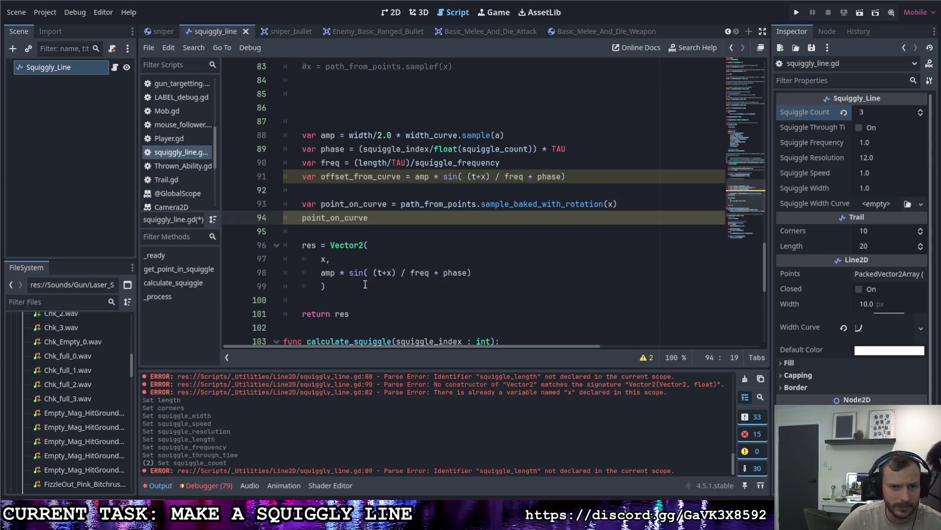
{"action": "left_click", "coordinate": [326, 245], "text": "shift"}
{"action": "key", "text": "BackSpace"}
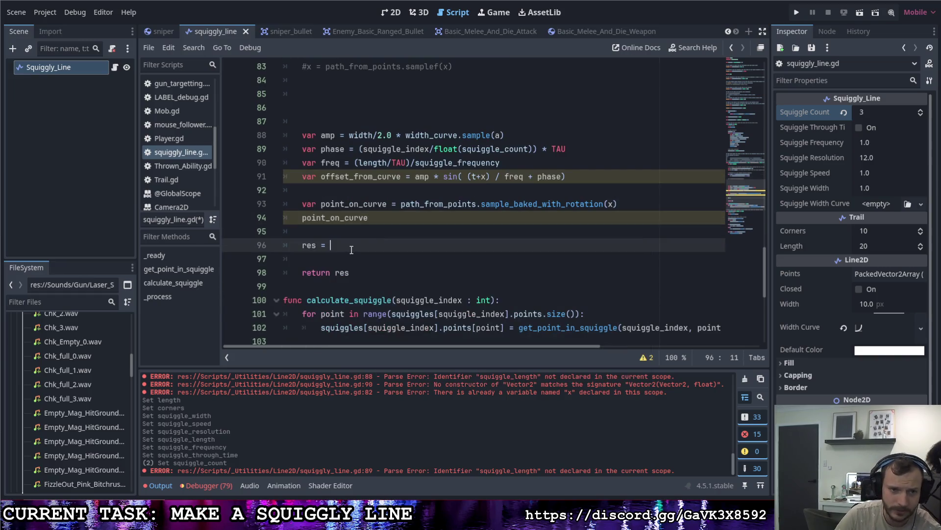
{"action": "double_click", "coordinate": [375, 219]}
{"action": "key", "text": "BackSpace"}
{"action": "key", "text": "BackSpace"}
{"action": "key", "text": "BackSpace"}
Write res = point_on_curve.origin + point_on_curve.y * offset_from_curve and save the script
{"action": "left_click", "coordinate": [360, 231]}
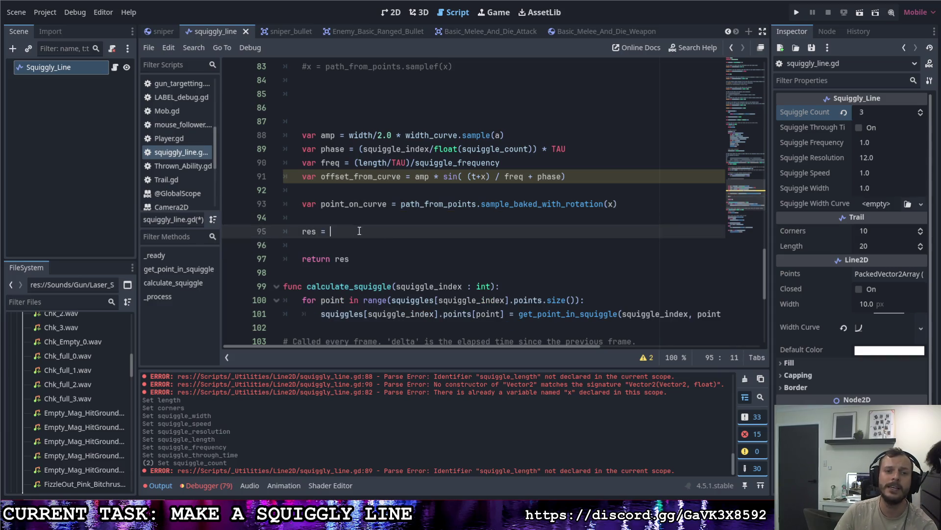
{"action": "type", "text": "point_on_curve"}
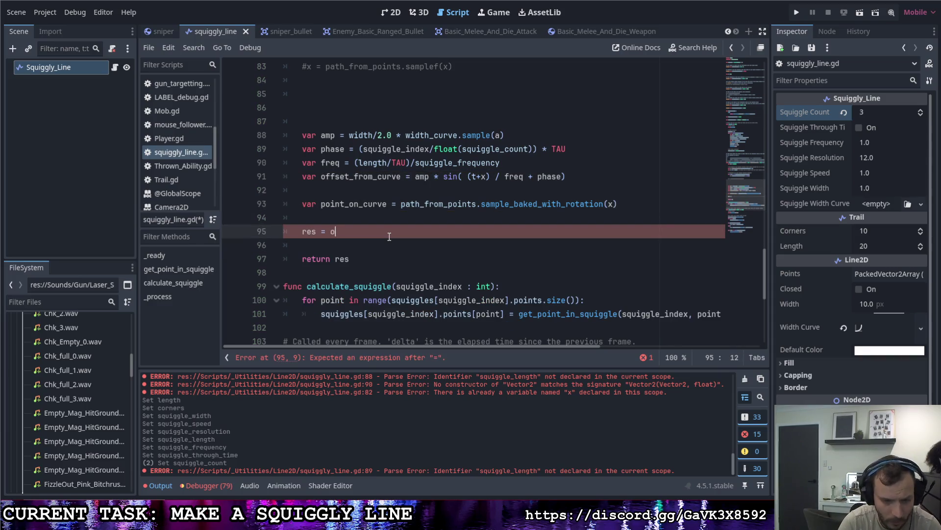
{"action": "type", "text": ".origin"}
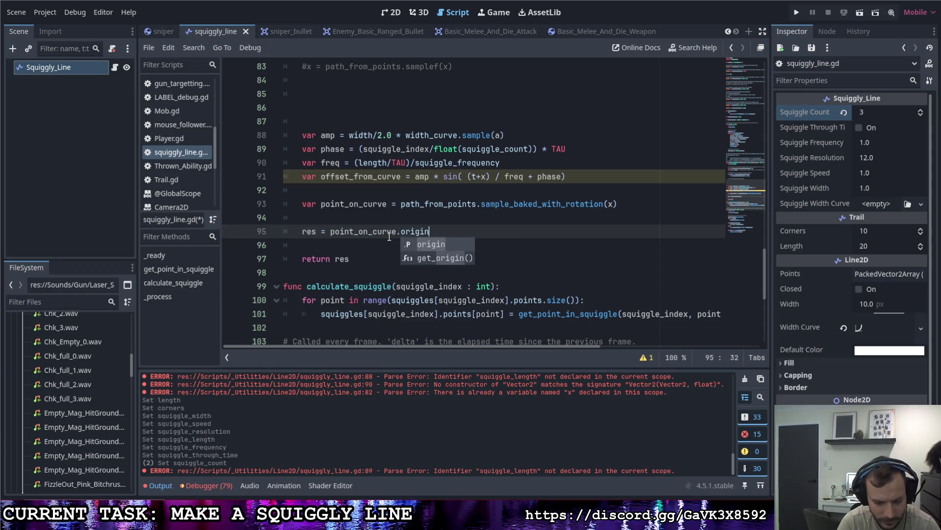
{"action": "type", "text": " + "}
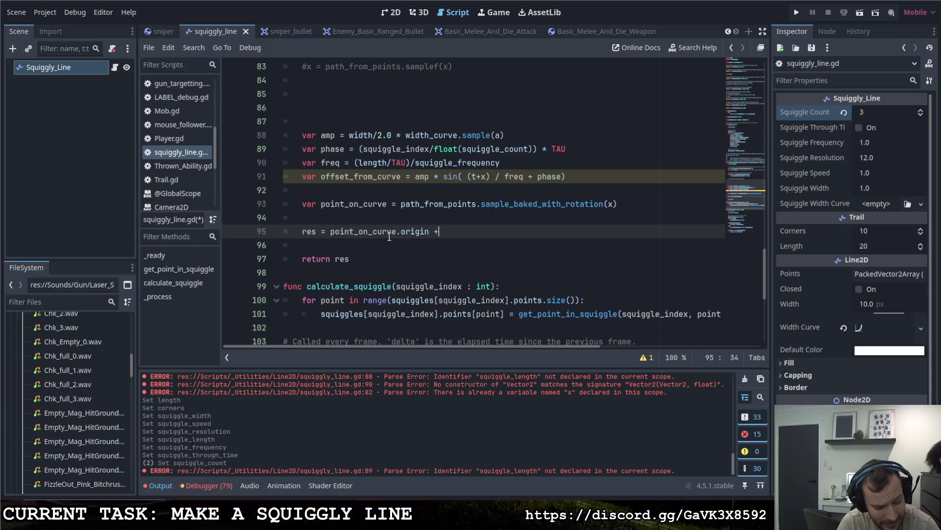
{"action": "type", "text": "point_on_curve"}
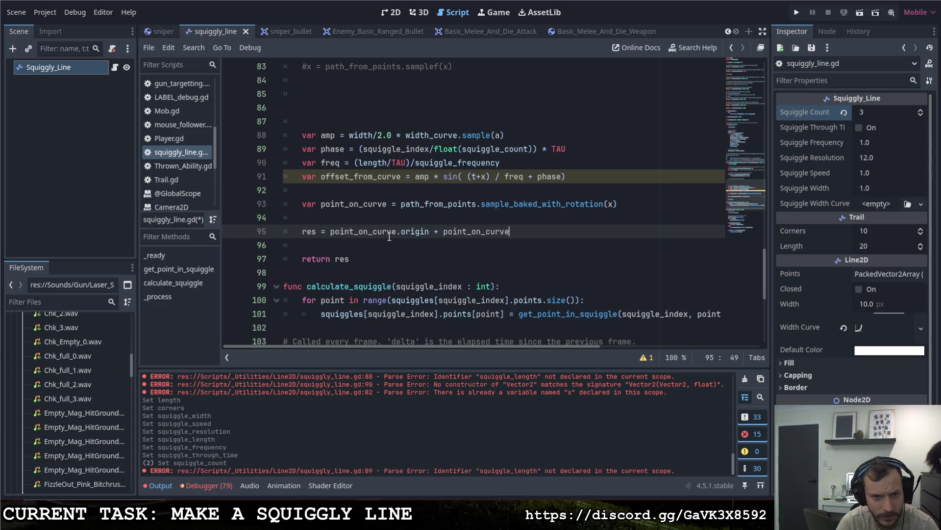
{"action": "type", "text": ".y * o"}
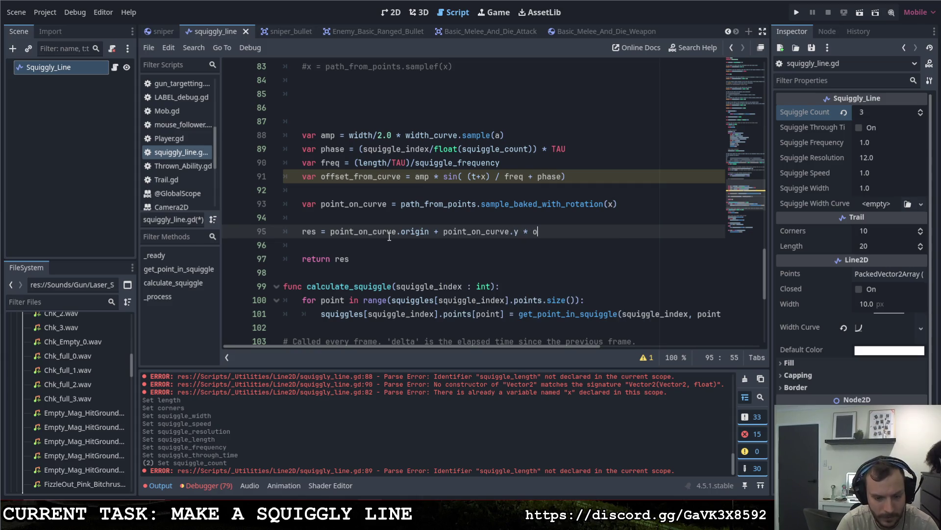
{"action": "type", "text": "ff"}
{"action": "key", "text": "Return"}
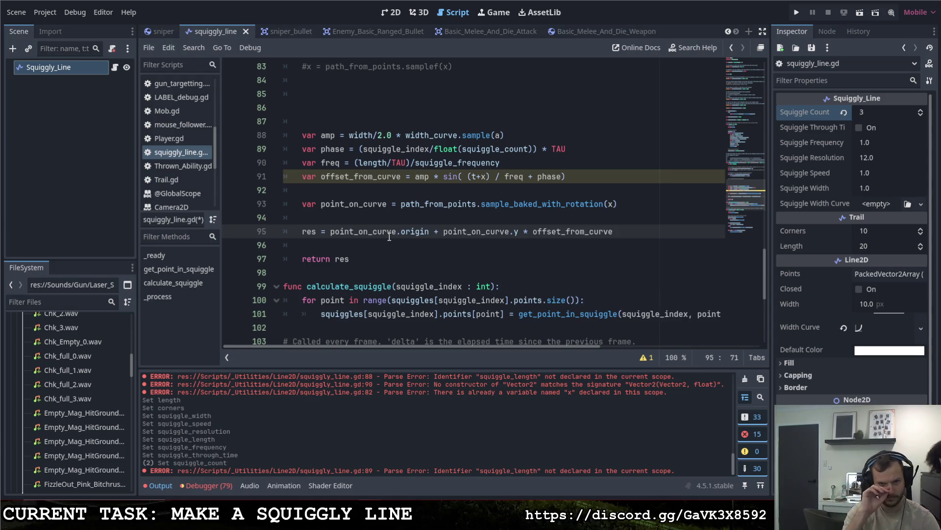
{"action": "key", "text": "ctrl+s"}
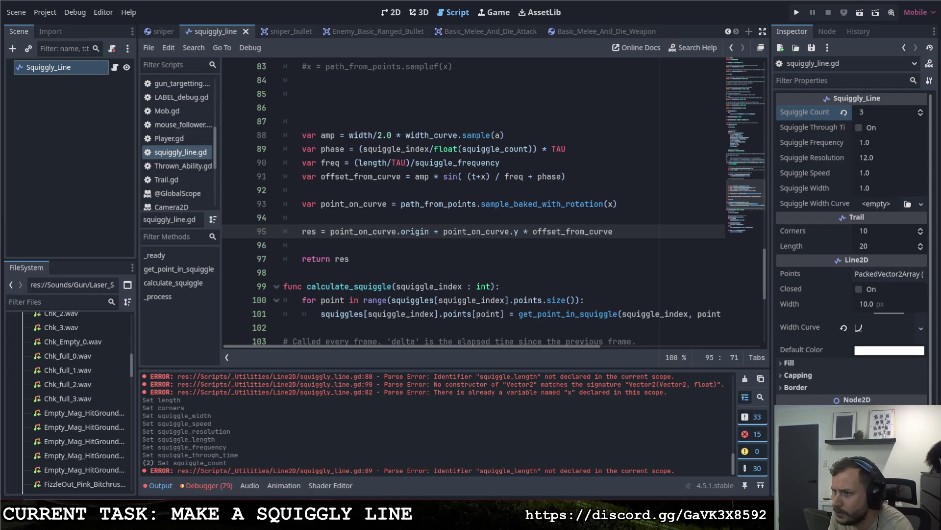
{"action": "left_click_drag", "start_coordinate": [159, 56], "coordinate": [158, 87]}
{"action": "left_click_drag", "start_coordinate": [144, 58], "coordinate": [213, 60]}
{"action": "mouse_move", "coordinate": [162, 81]}
{"action": "left_mouse_down"}
{"action": "mouse_move", "coordinate": [235, 78]}
{"action": "mouse_move", "coordinate": [257, 94]}
{"action": "left_mouse_up"}
{"action": "left_click_drag", "start_coordinate": [323, 59], "coordinate": [290, 97]}
{"action": "mouse_move", "coordinate": [291, 83]}
{"action": "left_mouse_down"}
{"action": "mouse_move", "coordinate": [377, 82]}
{"action": "mouse_move", "coordinate": [387, 92]}
{"action": "left_mouse_up"}
{"action": "mouse_move", "coordinate": [401, 55]}
{"action": "left_mouse_down"}
{"action": "mouse_move", "coordinate": [409, 50]}
{"action": "mouse_move", "coordinate": [447, 91]}
{"action": "mouse_move", "coordinate": [490, 72]}
{"action": "mouse_move", "coordinate": [460, 93]}
{"action": "left_mouse_up"}
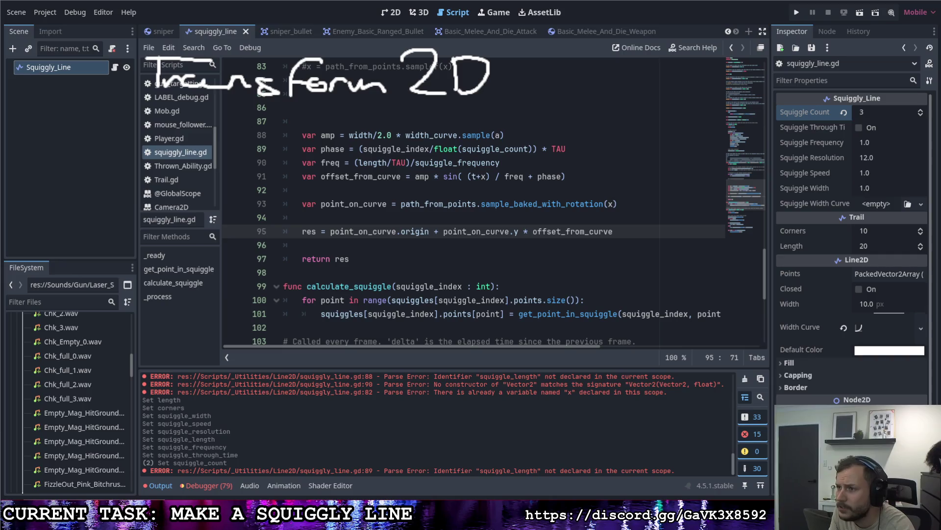
{"action": "mouse_move", "coordinate": [167, 125]}
{"action": "left_mouse_down"}
{"action": "mouse_move", "coordinate": [206, 137]}
{"action": "mouse_move", "coordinate": [207, 151]}
{"action": "left_mouse_up"}
{"action": "left_click_drag", "start_coordinate": [215, 124], "coordinate": [210, 182]}
{"action": "left_click_drag", "start_coordinate": [245, 120], "coordinate": [249, 152]}
{"action": "left_click", "coordinate": [275, 153]}
{"action": "mouse_move", "coordinate": [253, 152]}
{"action": "left_mouse_down"}
{"action": "mouse_move", "coordinate": [328, 139]}
{"action": "mouse_move", "coordinate": [371, 149]}
{"action": "mouse_move", "coordinate": [398, 143]}
{"action": "mouse_move", "coordinate": [411, 157]}
{"action": "left_mouse_up"}
{"action": "mouse_move", "coordinate": [439, 143]}
{"action": "left_mouse_down"}
{"action": "mouse_move", "coordinate": [432, 160]}
{"action": "mouse_move", "coordinate": [472, 150]}
{"action": "mouse_move", "coordinate": [490, 159]}
{"action": "mouse_move", "coordinate": [520, 138]}
{"action": "mouse_move", "coordinate": [540, 162]}
{"action": "left_mouse_up"}
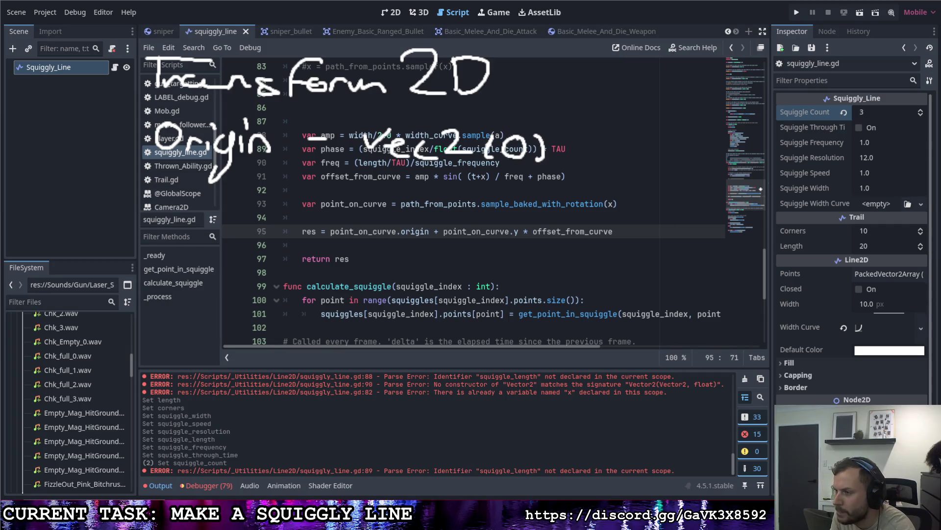
{"action": "left_click_drag", "start_coordinate": [707, 92], "coordinate": [709, 235]}
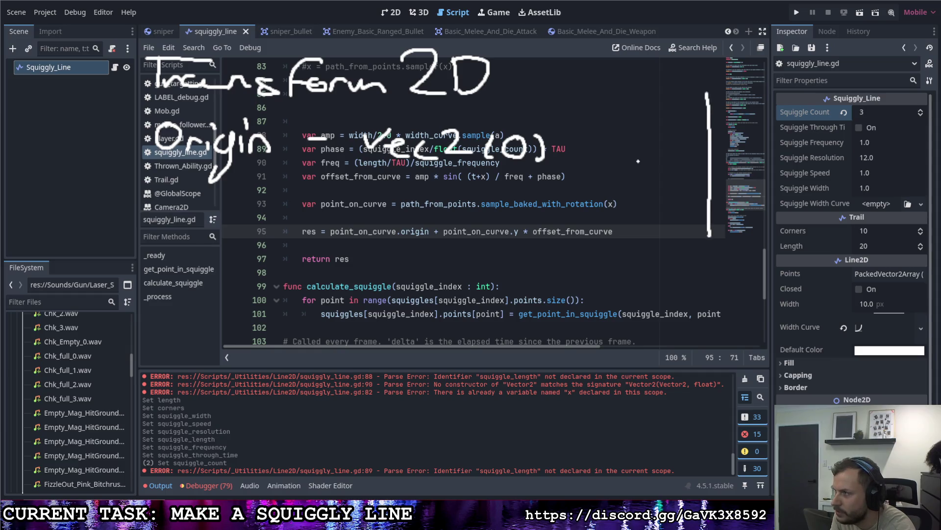
{"action": "left_click_drag", "start_coordinate": [633, 168], "coordinate": [799, 168]}
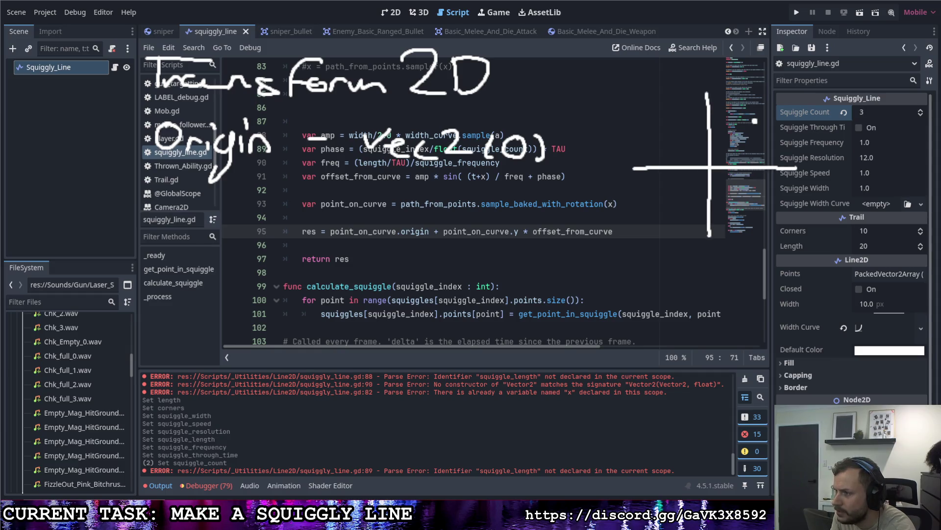
{"action": "mouse_move", "coordinate": [776, 122]}
{"action": "left_mouse_down"}
{"action": "mouse_move", "coordinate": [769, 129]}
{"action": "mouse_move", "coordinate": [781, 122]}
{"action": "left_mouse_up"}
{"action": "mouse_move", "coordinate": [161, 203]}
{"action": "left_mouse_down"}
{"action": "mouse_move", "coordinate": [178, 224]}
{"action": "mouse_move", "coordinate": [160, 223]}
{"action": "mouse_move", "coordinate": [176, 258]}
{"action": "left_mouse_up"}
{"action": "mouse_move", "coordinate": [183, 243]}
{"action": "left_mouse_down"}
{"action": "mouse_move", "coordinate": [180, 287]}
{"action": "mouse_move", "coordinate": [167, 293]}
{"action": "left_mouse_up"}
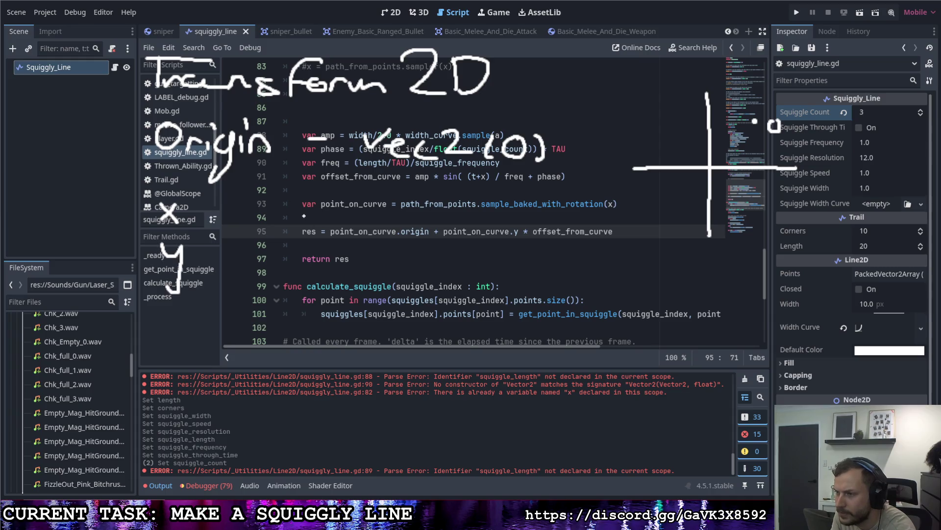
{"action": "left_click_drag", "start_coordinate": [308, 214], "coordinate": [322, 215]}
{"action": "left_click_drag", "start_coordinate": [304, 262], "coordinate": [333, 264]}
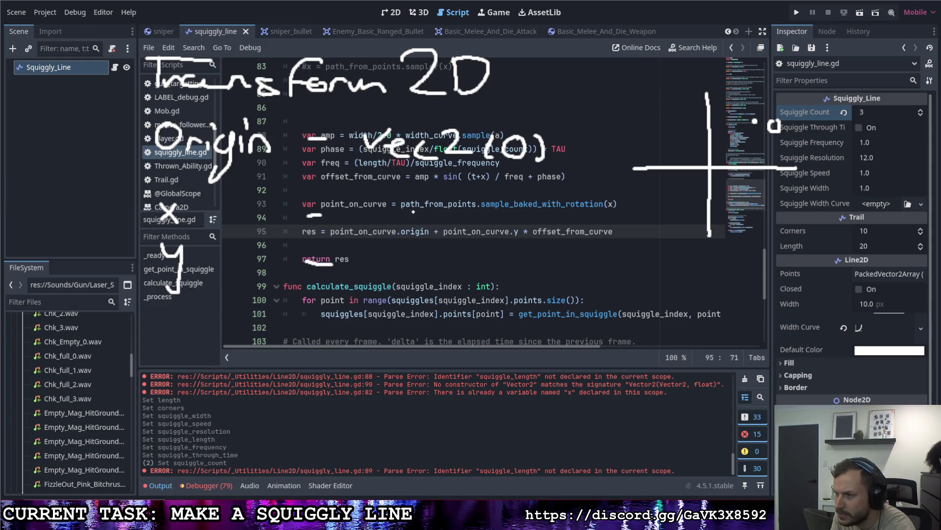
{"action": "left_click_drag", "start_coordinate": [416, 253], "coordinate": [432, 176]}
{"action": "left_click_drag", "start_coordinate": [438, 274], "coordinate": [452, 265]}
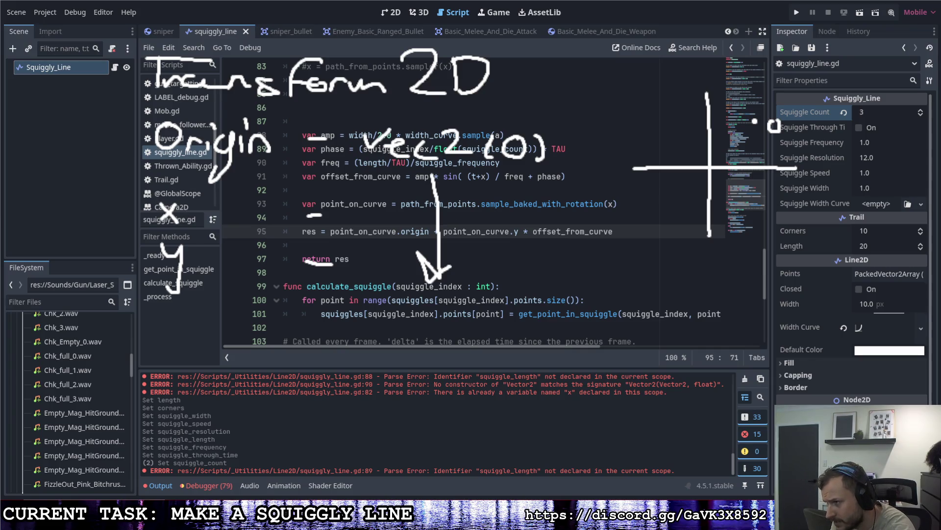
{"action": "left_click_drag", "start_coordinate": [710, 166], "coordinate": [723, 158]}
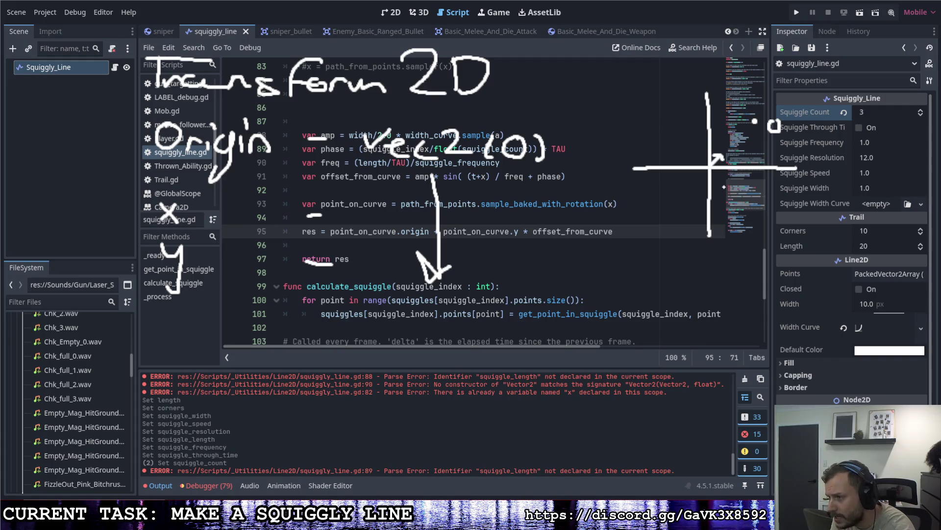
{"action": "mouse_move", "coordinate": [711, 168]}
{"action": "left_mouse_down"}
{"action": "mouse_move", "coordinate": [728, 182]}
{"action": "mouse_move", "coordinate": [719, 177]}
{"action": "left_mouse_up"}
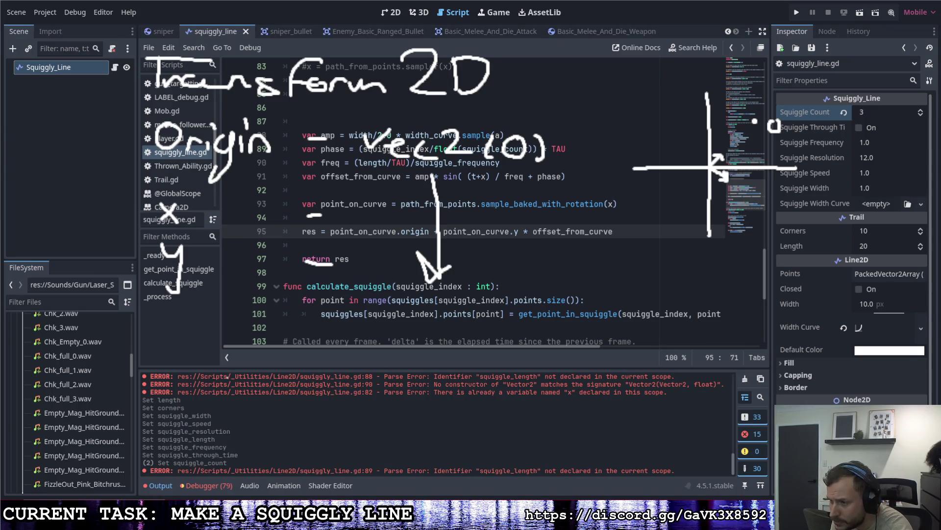
{"action": "mouse_move", "coordinate": [228, 375]}
{"action": "left_mouse_down"}
{"action": "mouse_move", "coordinate": [538, 381]}
{"action": "mouse_move", "coordinate": [533, 395]}
{"action": "left_mouse_up"}
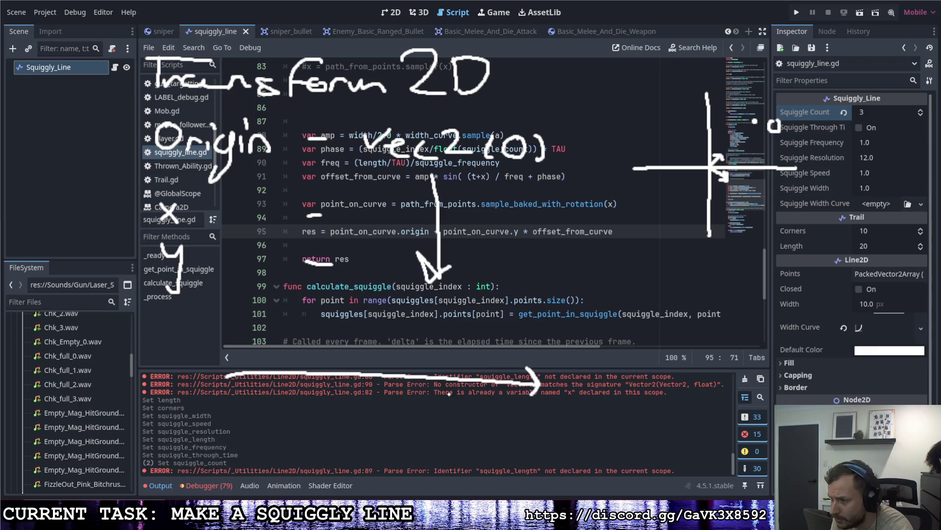
{"action": "mouse_move", "coordinate": [224, 371]}
{"action": "left_mouse_down"}
{"action": "mouse_move", "coordinate": [225, 403]}
{"action": "mouse_move", "coordinate": [238, 397]}
{"action": "left_mouse_up"}
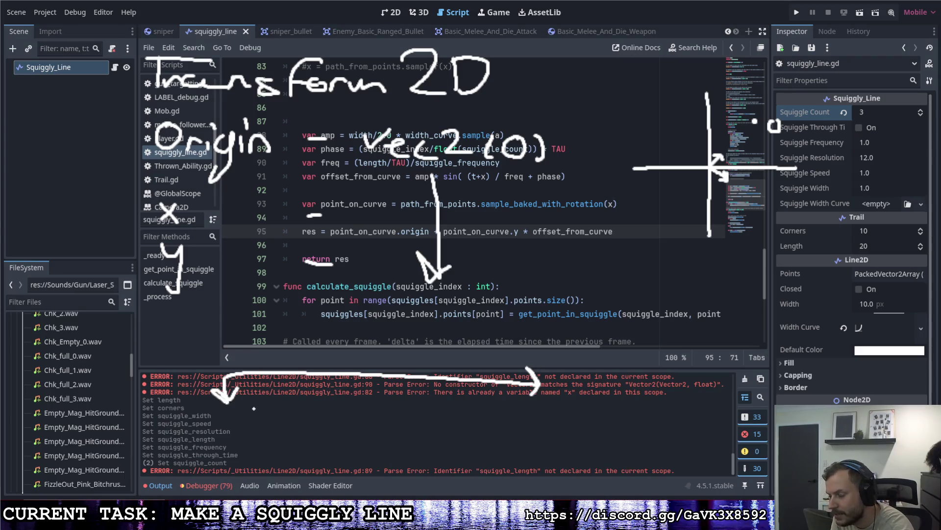
{"action": "mouse_move", "coordinate": [49, 338]}
{"action": "left_mouse_down"}
{"action": "mouse_move", "coordinate": [52, 364]}
{"action": "mouse_move", "coordinate": [79, 342]}
{"action": "mouse_move", "coordinate": [54, 364]}
{"action": "left_mouse_up"}
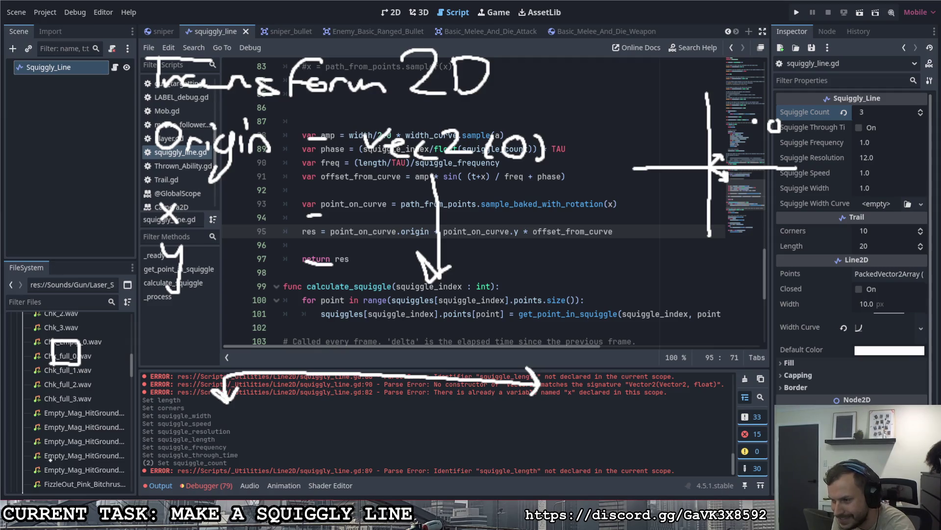
{"action": "mouse_move", "coordinate": [51, 459]}
{"action": "left_mouse_down"}
{"action": "mouse_move", "coordinate": [301, 469]}
{"action": "mouse_move", "coordinate": [220, 487]}
{"action": "mouse_move", "coordinate": [60, 483]}
{"action": "mouse_move", "coordinate": [56, 474]}
{"action": "left_mouse_up"}
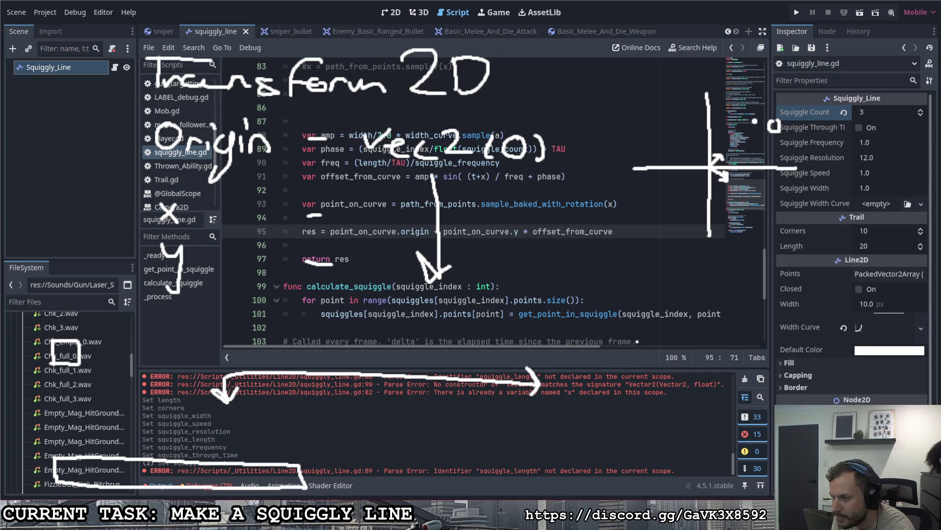
{"action": "mouse_move", "coordinate": [603, 361]}
{"action": "left_mouse_down"}
{"action": "mouse_move", "coordinate": [648, 321]}
{"action": "mouse_move", "coordinate": [631, 317]}
{"action": "mouse_move", "coordinate": [655, 329]}
{"action": "left_mouse_up"}
{"action": "mouse_move", "coordinate": [604, 361]}
{"action": "left_mouse_down"}
{"action": "mouse_move", "coordinate": [638, 361]}
{"action": "mouse_move", "coordinate": [633, 347]}
{"action": "mouse_move", "coordinate": [637, 365]}
{"action": "left_mouse_up"}
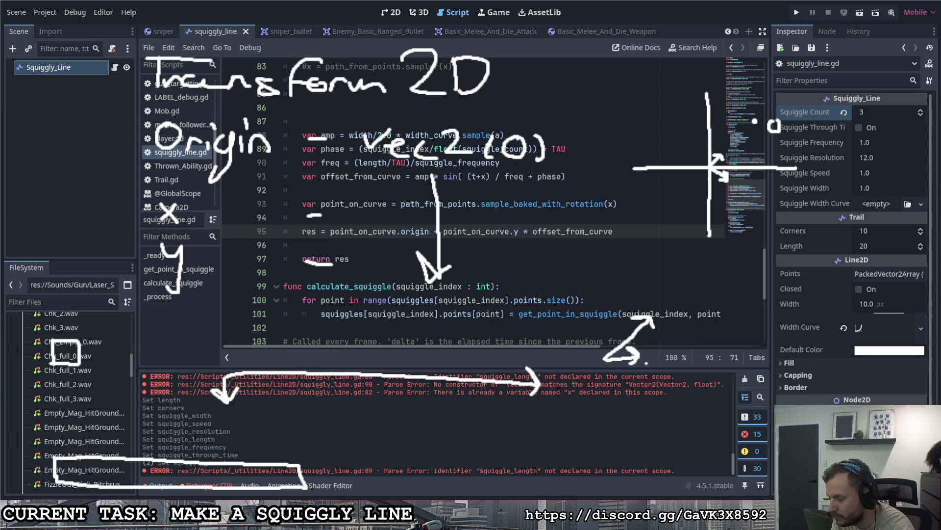
{"action": "mouse_move", "coordinate": [705, 354]}
{"action": "left_mouse_down"}
{"action": "mouse_move", "coordinate": [704, 326]}
{"action": "mouse_move", "coordinate": [732, 336]}
{"action": "mouse_move", "coordinate": [703, 353]}
{"action": "left_mouse_up"}
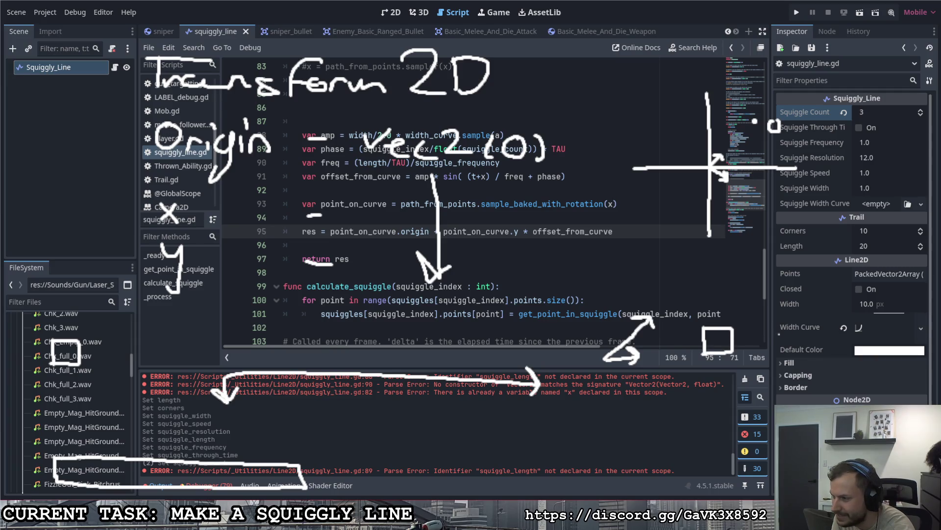
{"action": "mouse_move", "coordinate": [777, 334]}
{"action": "left_mouse_down"}
{"action": "mouse_move", "coordinate": [799, 320]}
{"action": "mouse_move", "coordinate": [800, 338]}
{"action": "mouse_move", "coordinate": [780, 358]}
{"action": "mouse_move", "coordinate": [778, 336]}
{"action": "left_mouse_up"}
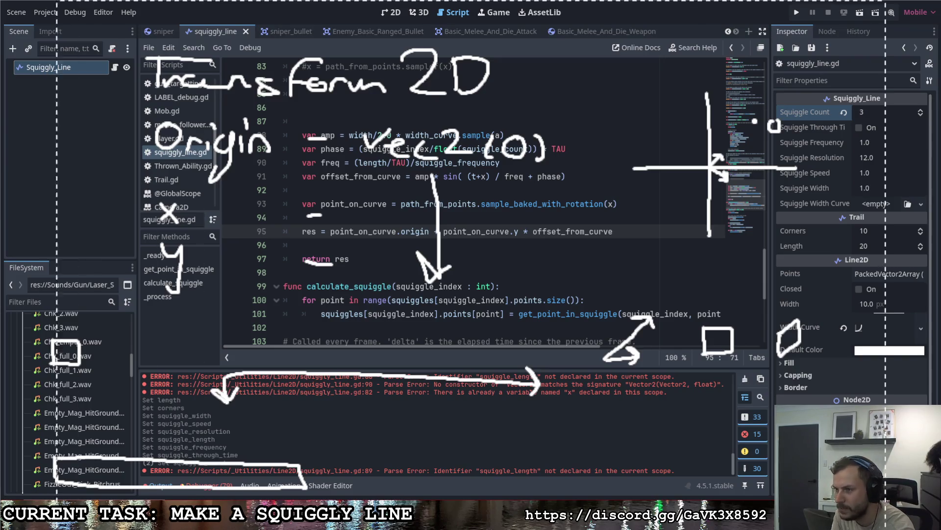
{"action": "key", "text": "Escape"}
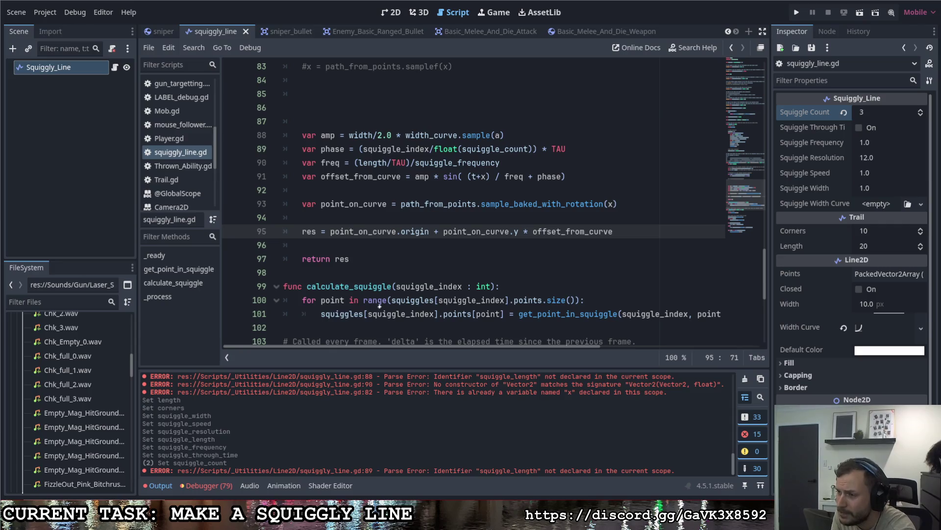
{"action": "mouse_move", "coordinate": [264, 229]}
{"action": "left_mouse_down"}
{"action": "mouse_move", "coordinate": [228, 234]}
{"action": "mouse_move", "coordinate": [264, 158]}
{"action": "mouse_move", "coordinate": [415, 139]}
{"action": "mouse_move", "coordinate": [575, 153]}
{"action": "mouse_move", "coordinate": [548, 274]}
{"action": "mouse_move", "coordinate": [720, 234]}
{"action": "left_mouse_up"}
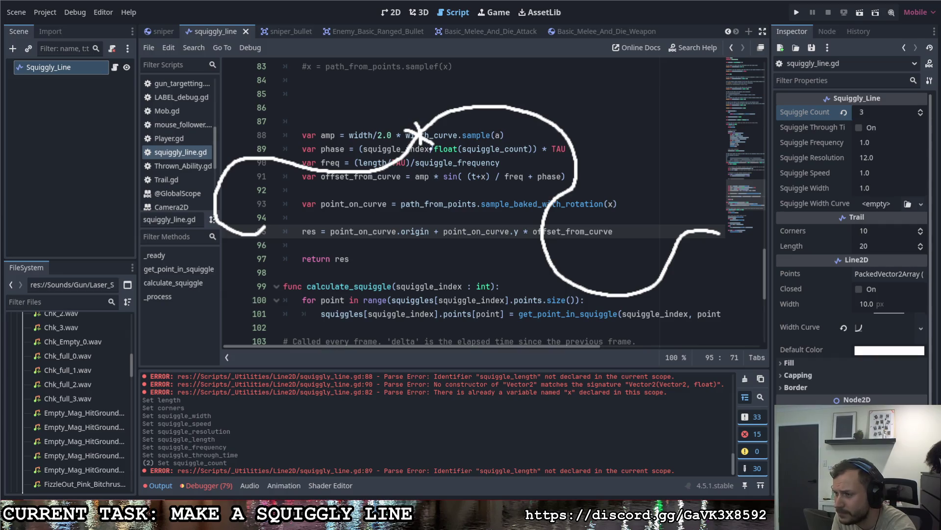
{"action": "mouse_move", "coordinate": [429, 117]}
{"action": "left_mouse_down"}
{"action": "mouse_move", "coordinate": [417, 112]}
{"action": "mouse_move", "coordinate": [407, 156]}
{"action": "mouse_move", "coordinate": [423, 112]}
{"action": "mouse_move", "coordinate": [415, 269]}
{"action": "mouse_move", "coordinate": [402, 273]}
{"action": "mouse_move", "coordinate": [432, 278]}
{"action": "left_mouse_up"}
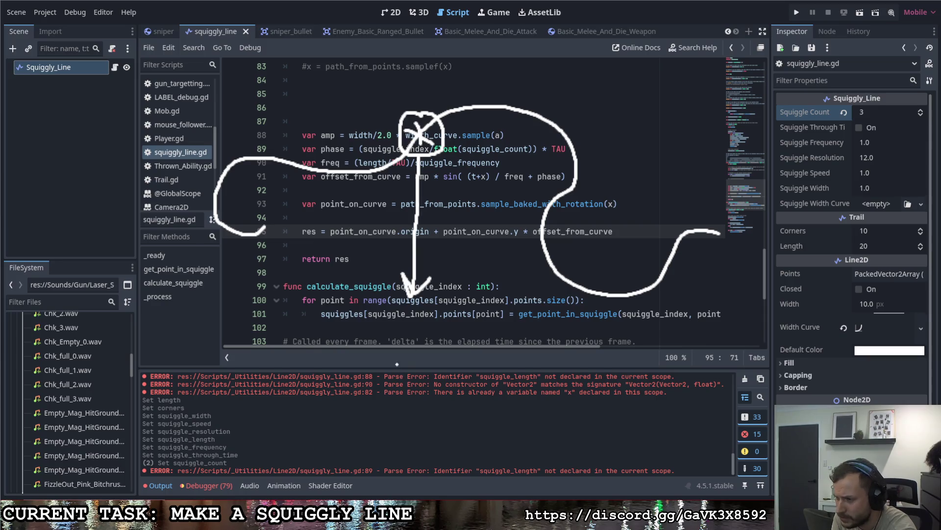
{"action": "mouse_move", "coordinate": [418, 328]}
{"action": "left_mouse_down"}
{"action": "mouse_move", "coordinate": [402, 328]}
{"action": "mouse_move", "coordinate": [348, 373]}
{"action": "mouse_move", "coordinate": [358, 461]}
{"action": "mouse_move", "coordinate": [464, 485]}
{"action": "mouse_move", "coordinate": [514, 395]}
{"action": "mouse_move", "coordinate": [439, 329]}
{"action": "mouse_move", "coordinate": [394, 338]}
{"action": "left_mouse_up"}
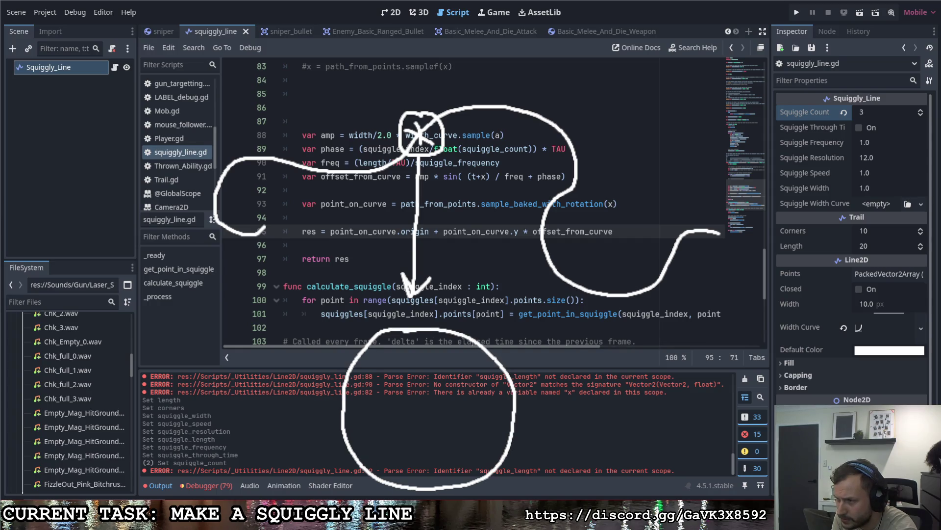
{"action": "mouse_move", "coordinate": [369, 470]}
{"action": "left_mouse_down"}
{"action": "mouse_move", "coordinate": [417, 412]}
{"action": "mouse_move", "coordinate": [493, 359]}
{"action": "left_mouse_up"}
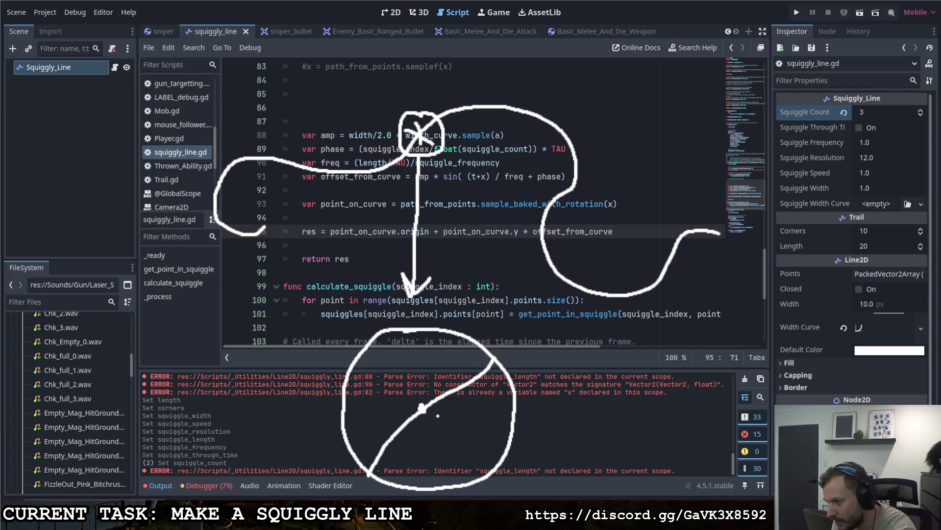
{"action": "left_click_drag", "start_coordinate": [435, 405], "coordinate": [436, 417]}
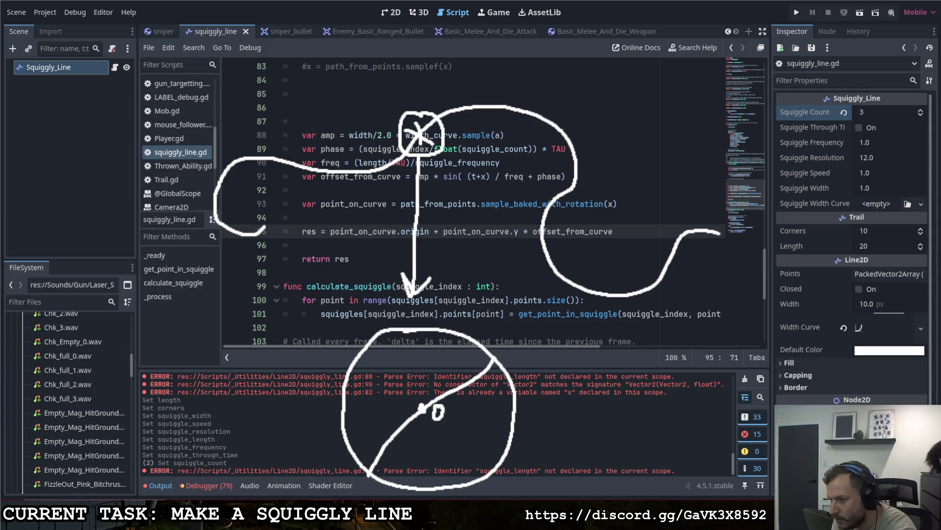
{"action": "mouse_move", "coordinate": [540, 414]}
{"action": "left_mouse_down"}
{"action": "mouse_move", "coordinate": [558, 400]}
{"action": "mouse_move", "coordinate": [552, 427]}
{"action": "left_mouse_up"}
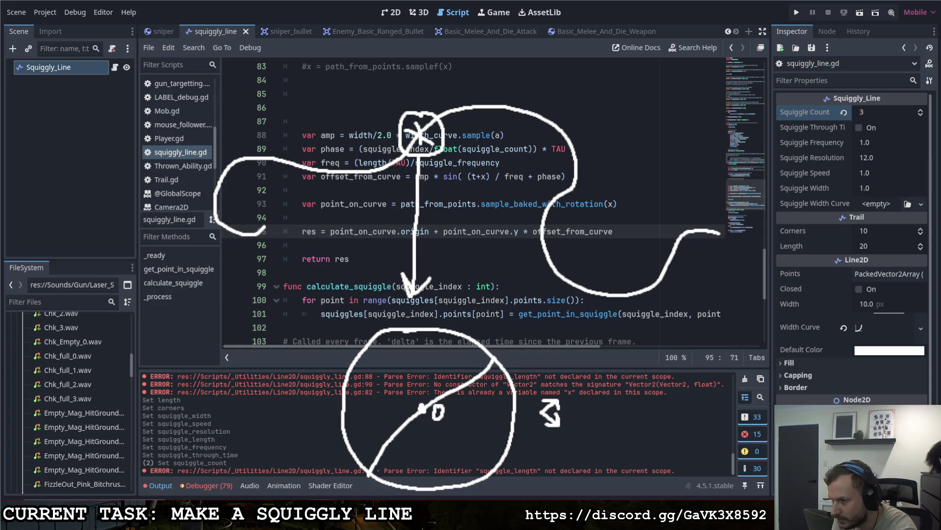
{"action": "mouse_move", "coordinate": [422, 408]}
{"action": "left_mouse_down"}
{"action": "mouse_move", "coordinate": [430, 416]}
{"action": "mouse_move", "coordinate": [431, 408]}
{"action": "mouse_move", "coordinate": [425, 417]}
{"action": "left_mouse_up"}
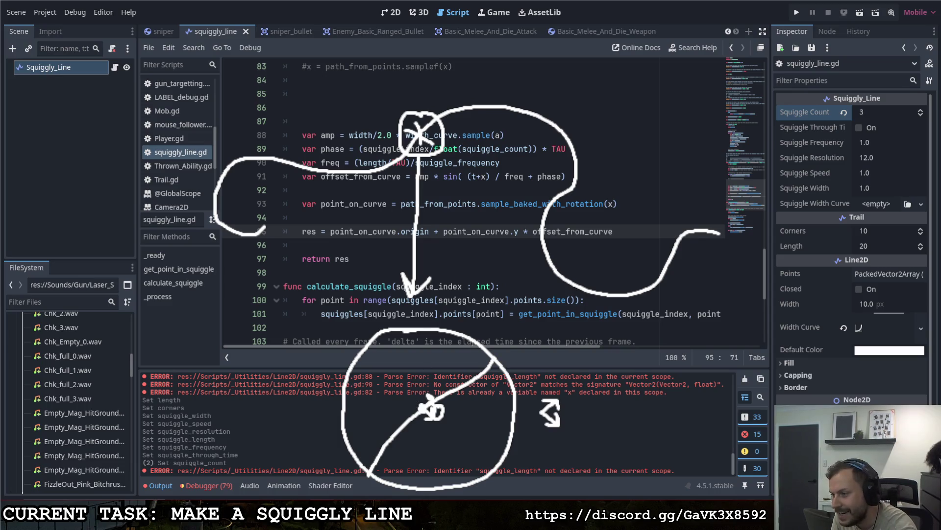
{"action": "mouse_move", "coordinate": [195, 335]}
{"action": "left_mouse_down"}
{"action": "mouse_move", "coordinate": [198, 343]}
{"action": "mouse_move", "coordinate": [197, 334]}
{"action": "mouse_move", "coordinate": [243, 340]}
{"action": "mouse_move", "coordinate": [240, 351]}
{"action": "mouse_move", "coordinate": [286, 338]}
{"action": "mouse_move", "coordinate": [299, 351]}
{"action": "left_mouse_up"}
{"action": "key", "text": "ctrl+z"}
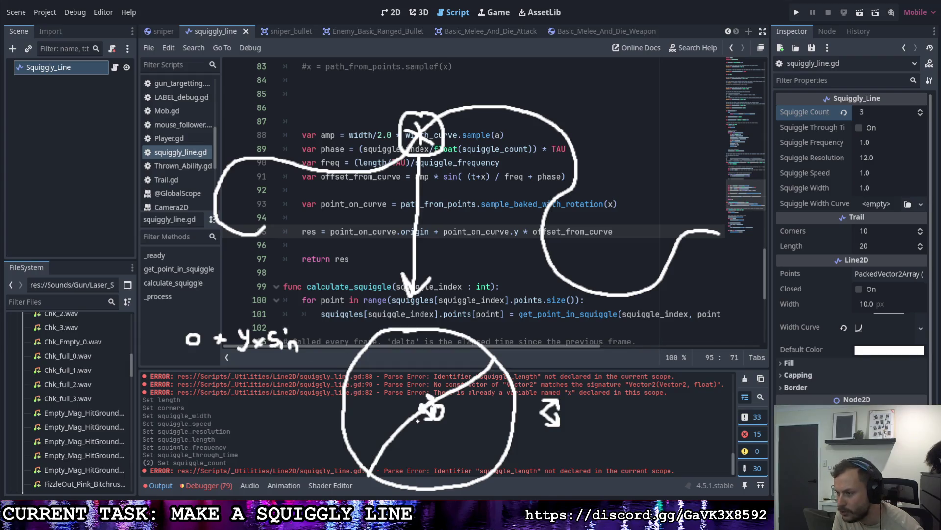
{"action": "mouse_move", "coordinate": [387, 462]}
{"action": "left_mouse_down"}
{"action": "mouse_move", "coordinate": [386, 429]}
{"action": "mouse_move", "coordinate": [436, 395]}
{"action": "mouse_move", "coordinate": [499, 383]}
{"action": "mouse_move", "coordinate": [491, 357]}
{"action": "left_mouse_up"}
{"action": "mouse_move", "coordinate": [259, 219]}
{"action": "left_mouse_down"}
{"action": "mouse_move", "coordinate": [248, 239]}
{"action": "mouse_move", "coordinate": [208, 206]}
{"action": "mouse_move", "coordinate": [221, 169]}
{"action": "mouse_move", "coordinate": [294, 158]}
{"action": "mouse_move", "coordinate": [387, 176]}
{"action": "mouse_move", "coordinate": [401, 157]}
{"action": "left_mouse_up"}
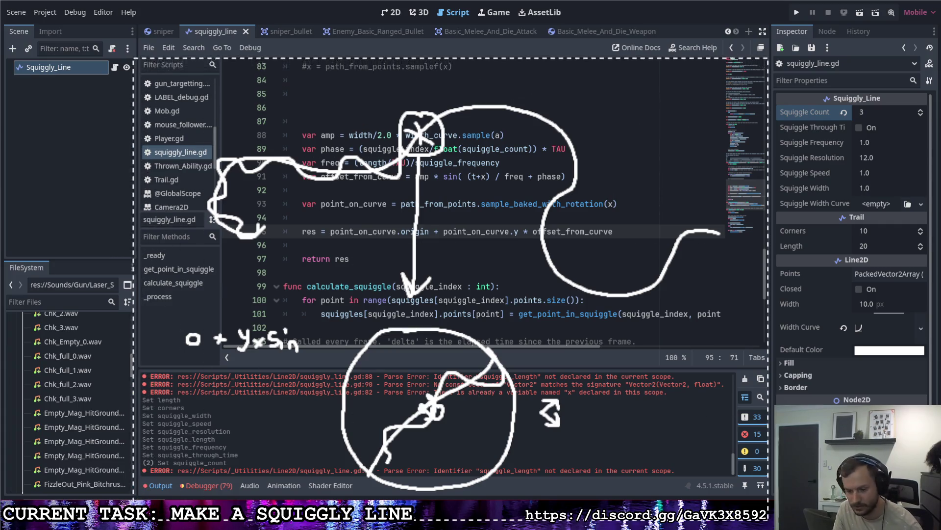
{"action": "key", "text": "Escape"}
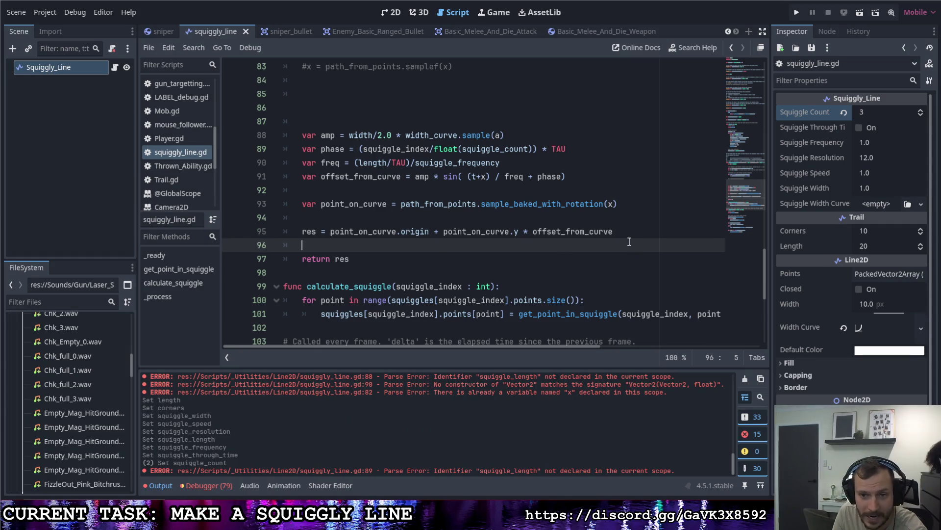
{"action": "left_click", "coordinate": [444, 239]}
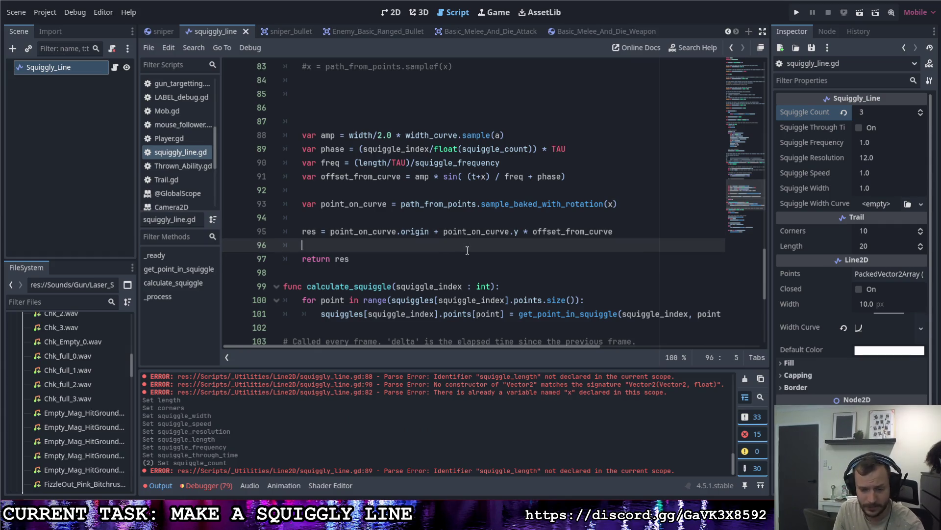
{"action": "key", "text": "BackSpace"}
{"action": "key", "text": "BackSpace"}
{"action": "left_click_drag", "start_coordinate": [321, 204], "coordinate": [619, 204]}
{"action": "left_click", "coordinate": [623, 204]}
{"action": "left_click", "coordinate": [608, 204]}
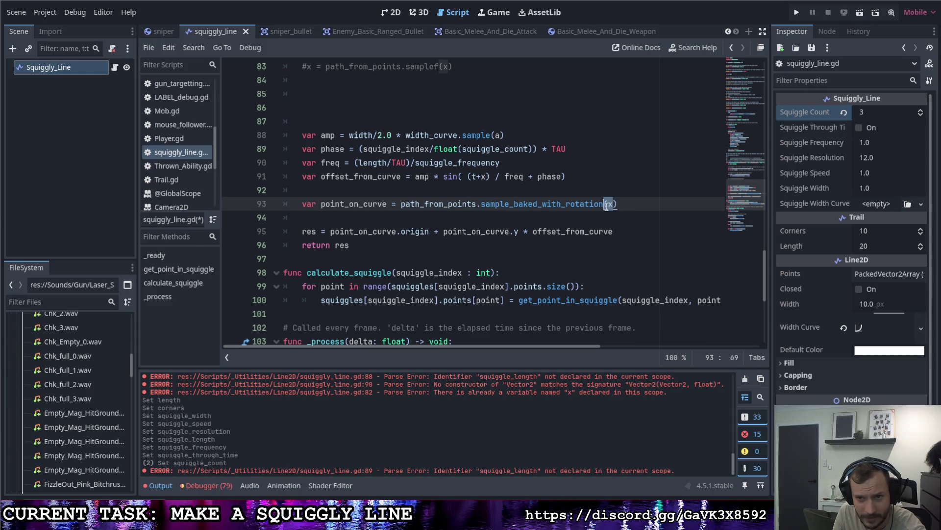
{"action": "scroll", "coordinate": [441, 159], "scroll_direction": "up", "scroll_amount": 1}
{"action": "scroll", "coordinate": [441, 159], "scroll_direction": "up", "scroll_amount": 1}
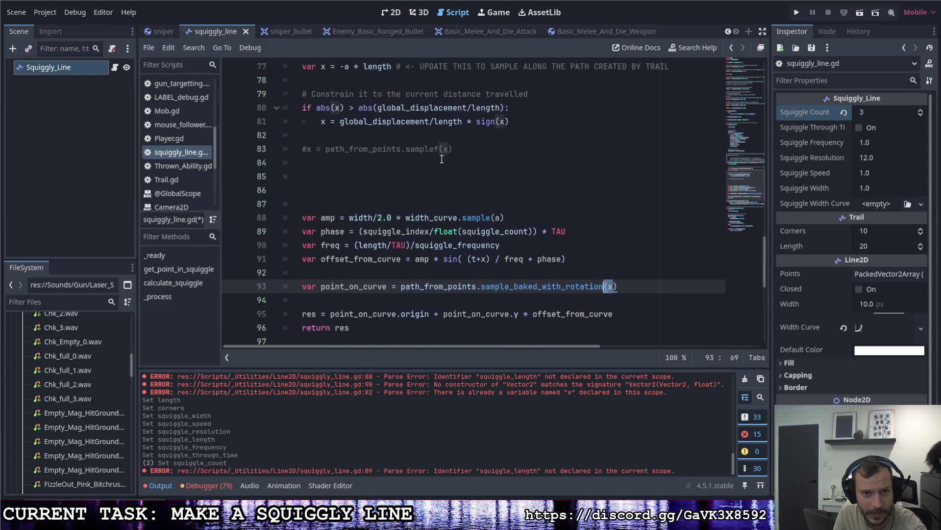
{"action": "scroll", "coordinate": [441, 159], "scroll_direction": "up", "scroll_amount": 2}
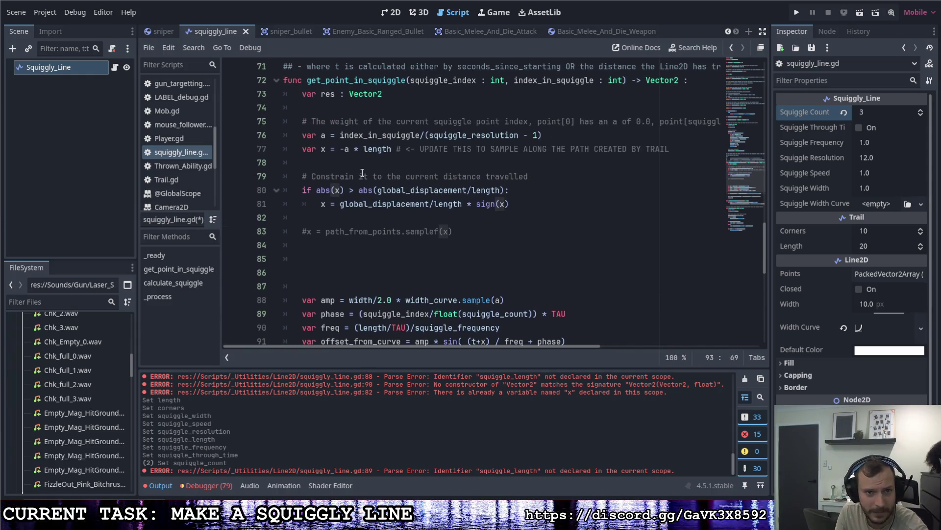
{"action": "left_click_drag", "start_coordinate": [339, 136], "coordinate": [542, 137]}
{"action": "left_click", "coordinate": [348, 149]}
{"action": "left_click_drag", "start_coordinate": [363, 149], "coordinate": [398, 152]}
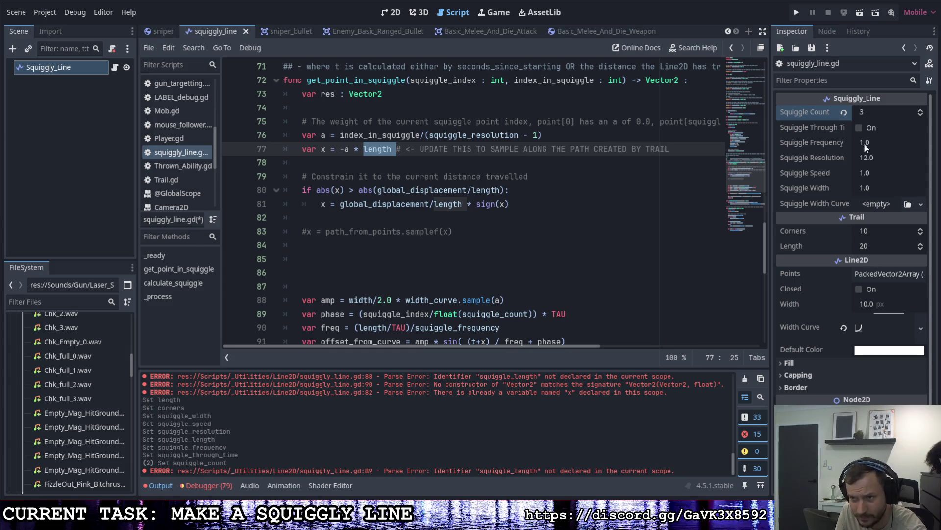
{"action": "left_click", "coordinate": [378, 150]}
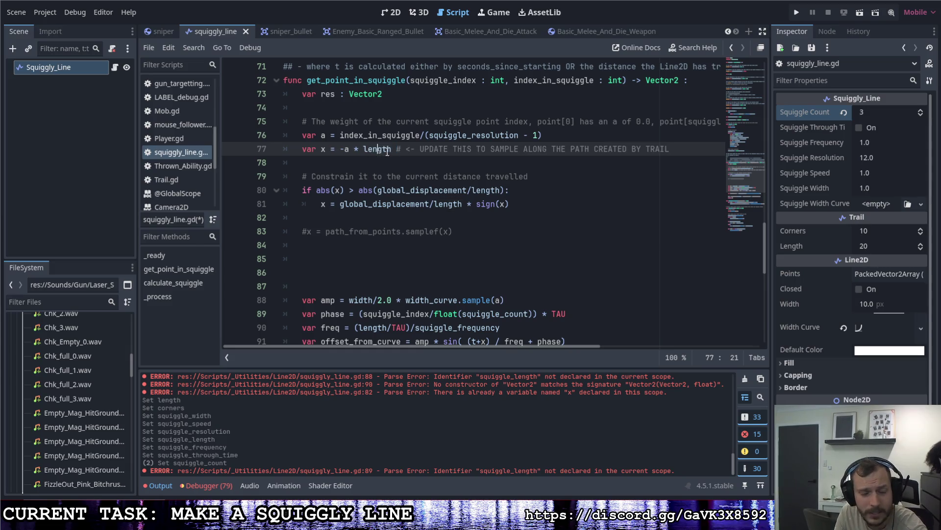
{"action": "double_click", "coordinate": [387, 150]}
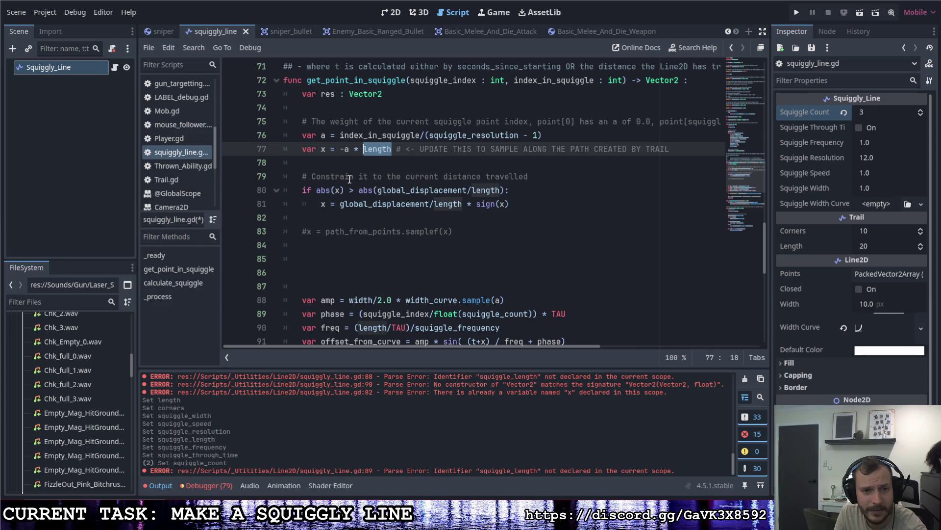
{"action": "left_click", "coordinate": [377, 192]}
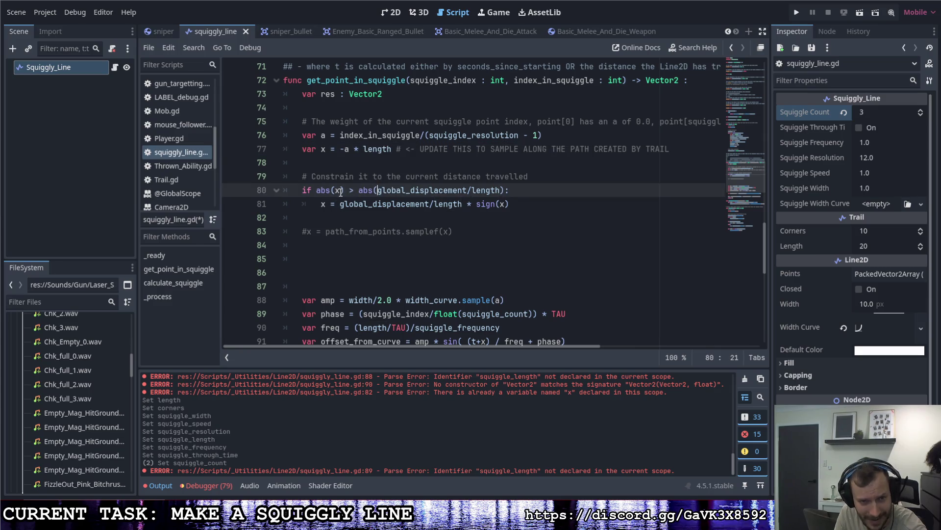
{"action": "left_click_drag", "start_coordinate": [378, 191], "coordinate": [500, 190]}
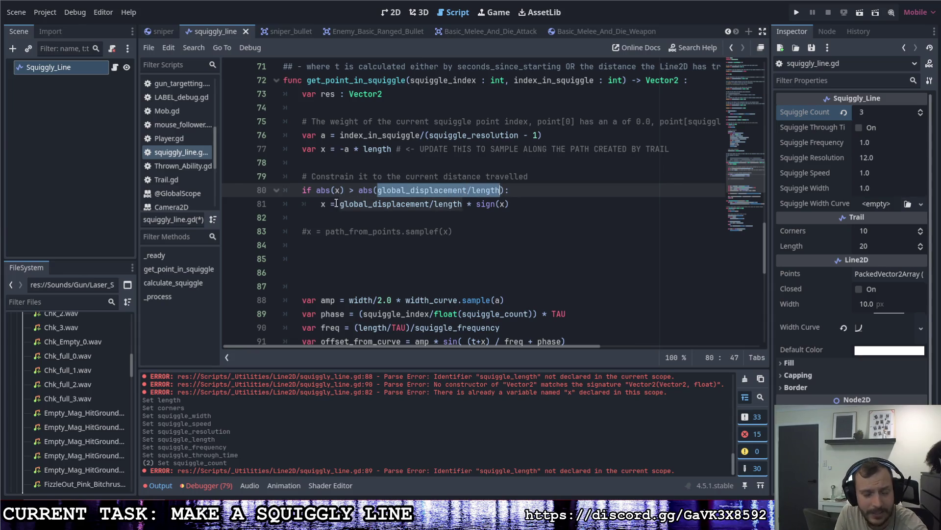
{"action": "left_click", "coordinate": [506, 204]}
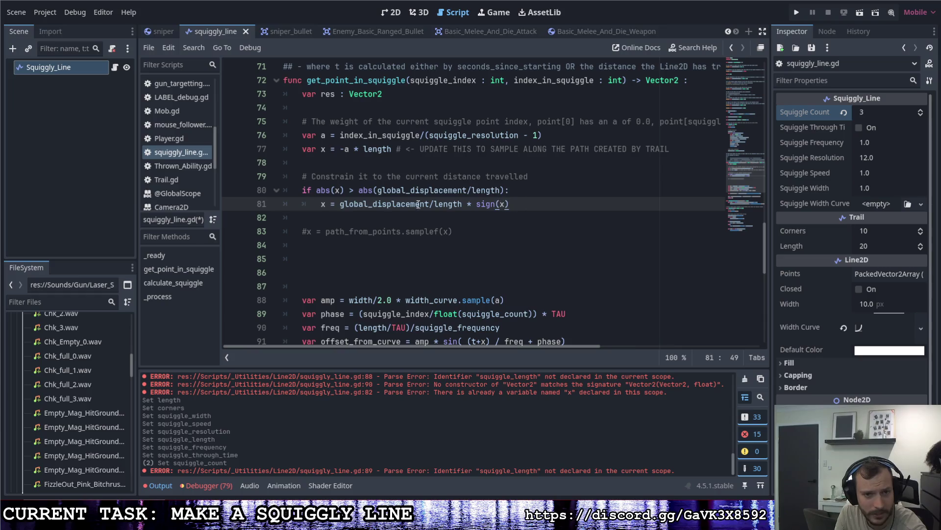
{"action": "double_click", "coordinate": [323, 204]}
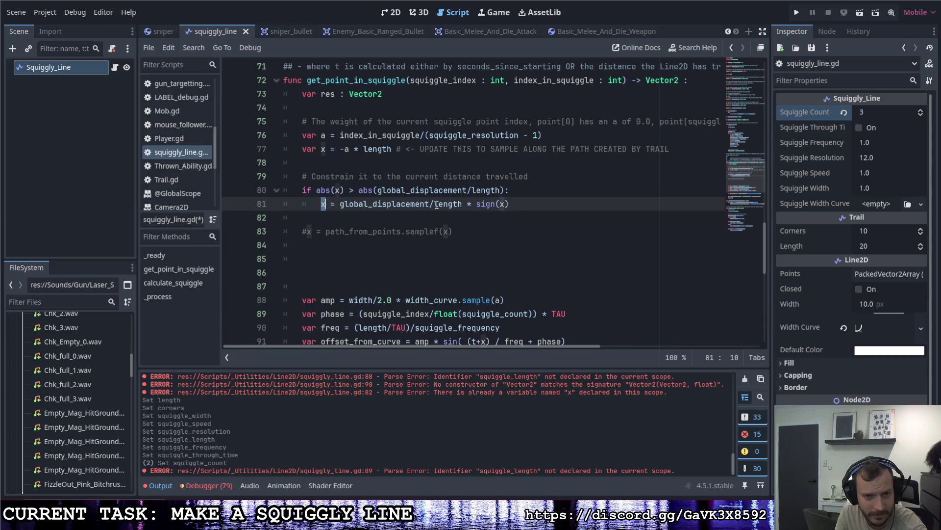
{"action": "left_click", "coordinate": [518, 205]}
{"action": "scroll", "coordinate": [510, 275], "scroll_direction": "down", "scroll_amount": 1}
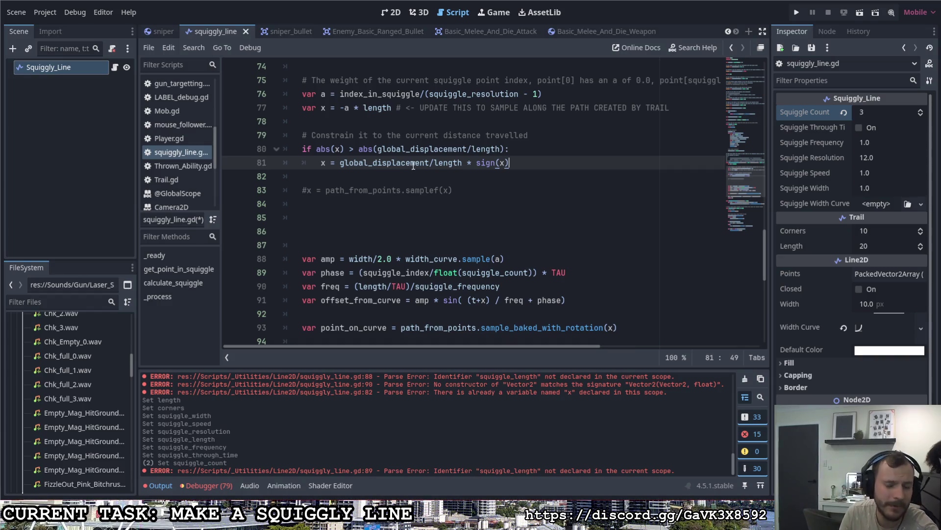
{"action": "scroll", "coordinate": [472, 169], "scroll_direction": "up", "scroll_amount": 1}
{"action": "scroll", "coordinate": [472, 169], "scroll_direction": "up", "scroll_amount": 1}
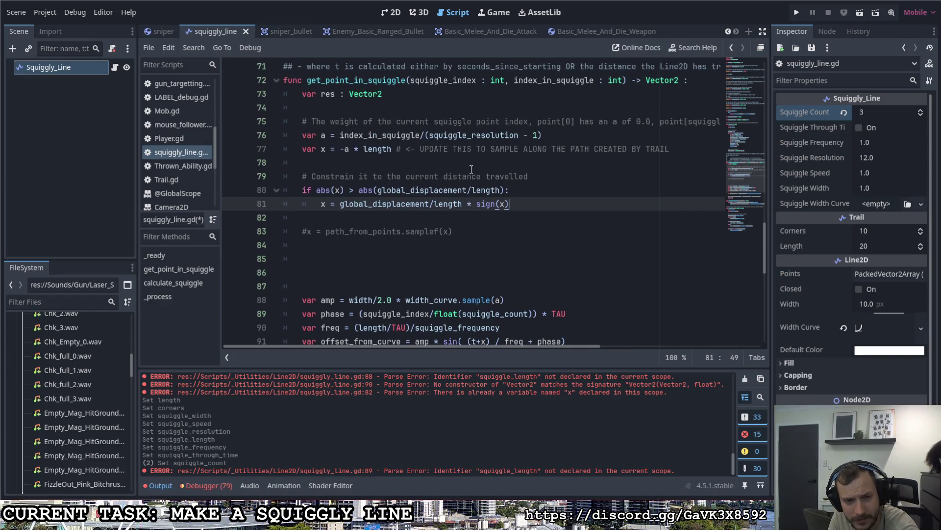
{"action": "left_click", "coordinate": [340, 149]}
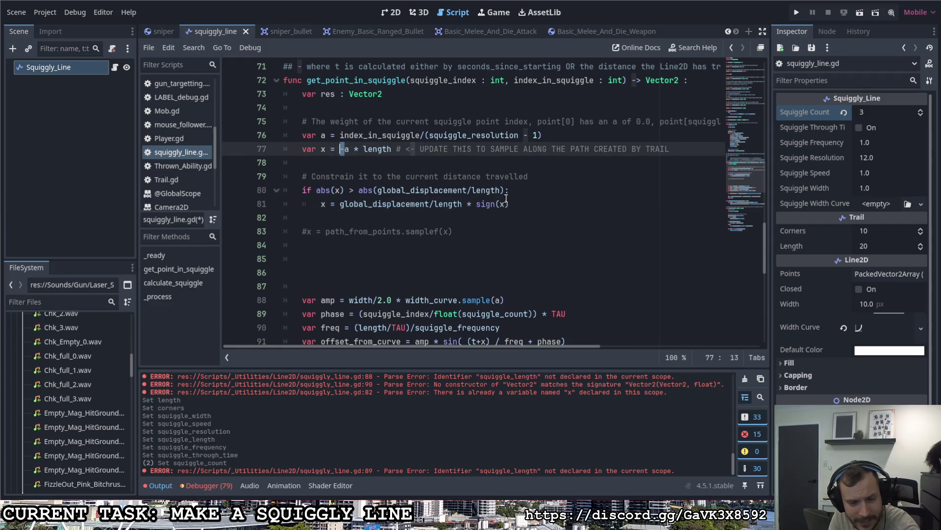
{"action": "scroll", "coordinate": [506, 198], "scroll_direction": "up", "scroll_amount": 2}
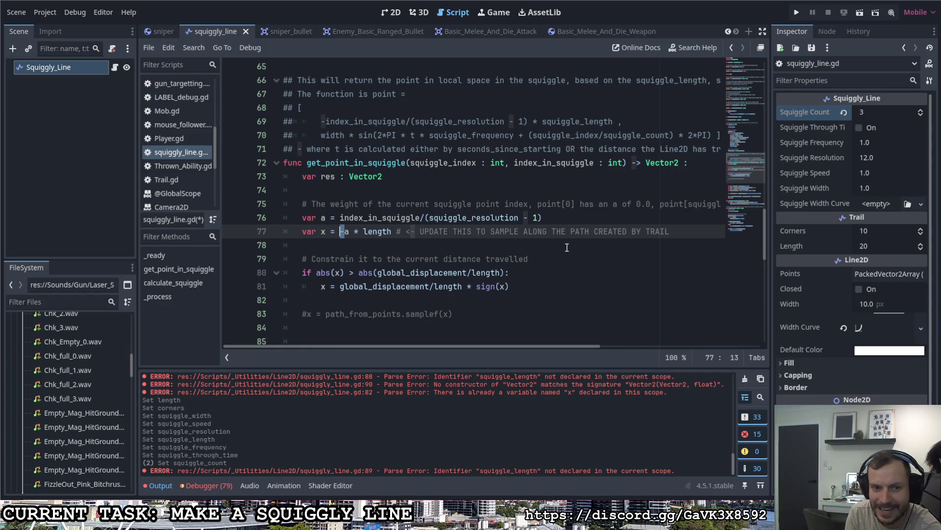
{"action": "key", "text": "Delete"}
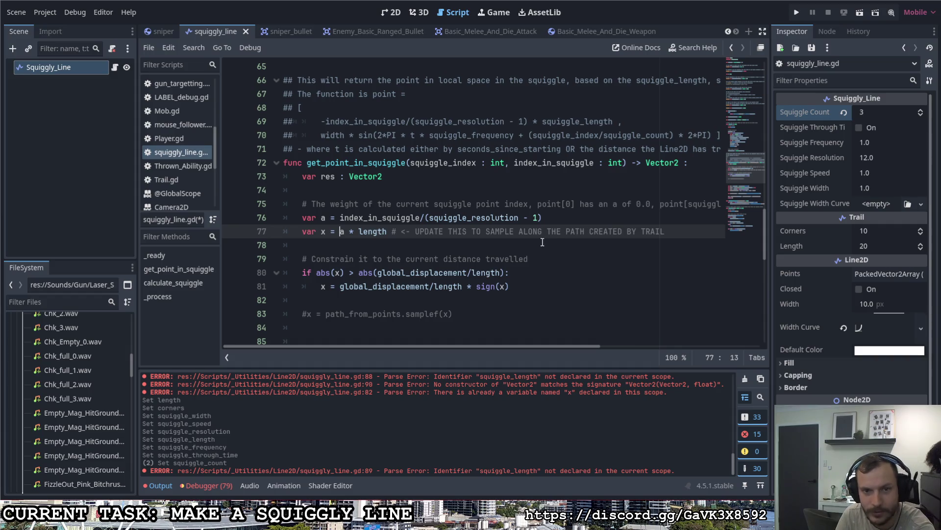
Review the distance-clamping lines 80–81, including global_displacement / length, and scroll further down
{"action": "left_click", "coordinate": [343, 248]}
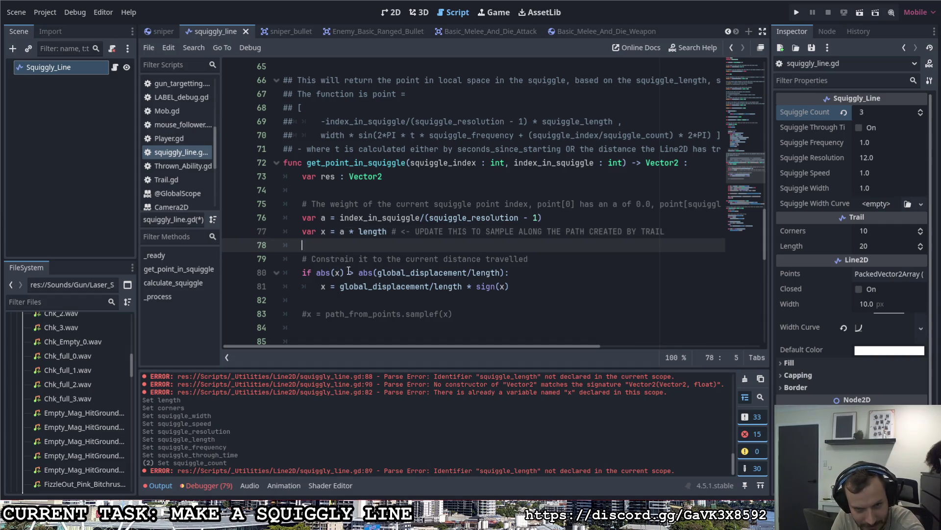
{"action": "left_click_drag", "start_coordinate": [523, 291], "coordinate": [270, 270]}
{"action": "left_click", "coordinate": [476, 277]}
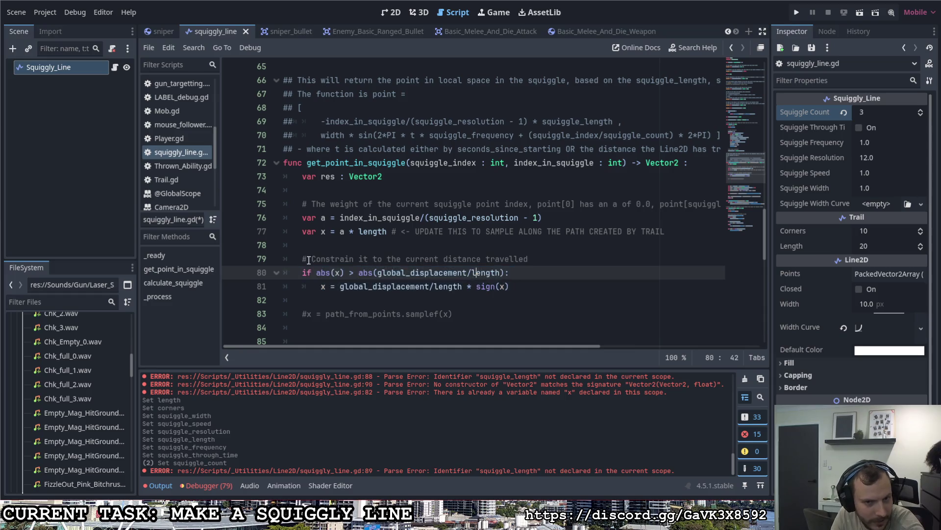
{"action": "left_click_drag", "start_coordinate": [375, 273], "coordinate": [497, 274]}
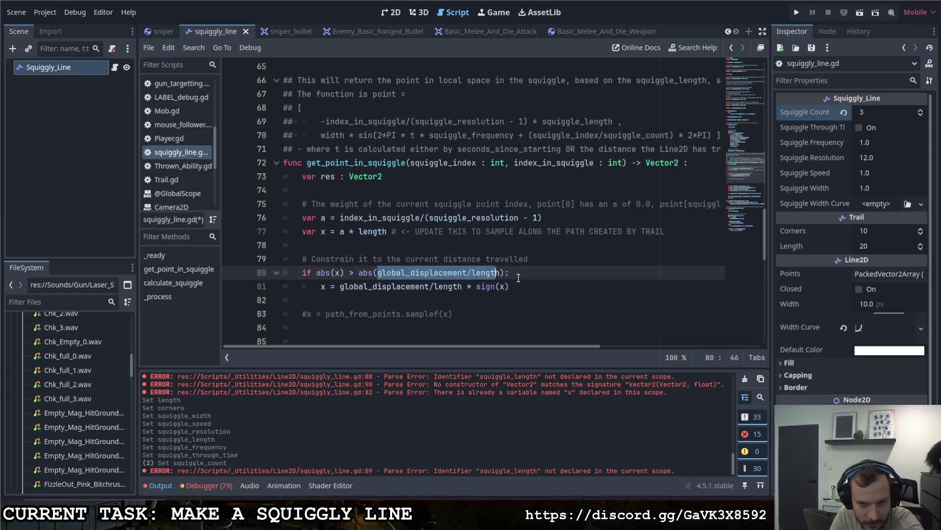
{"action": "left_click", "coordinate": [534, 277]}
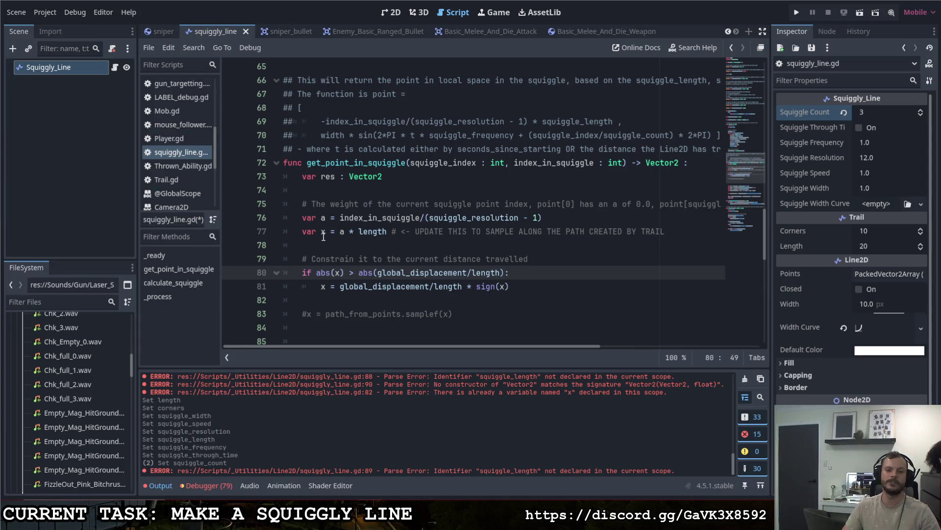
{"action": "mouse_move", "coordinate": [386, 286]}
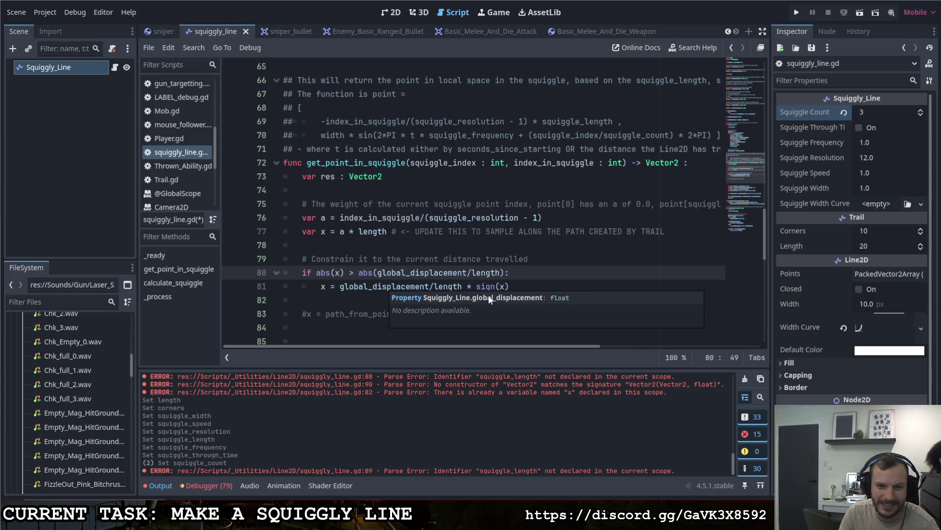
{"action": "scroll", "coordinate": [404, 294], "scroll_direction": "down", "scroll_amount": 3}
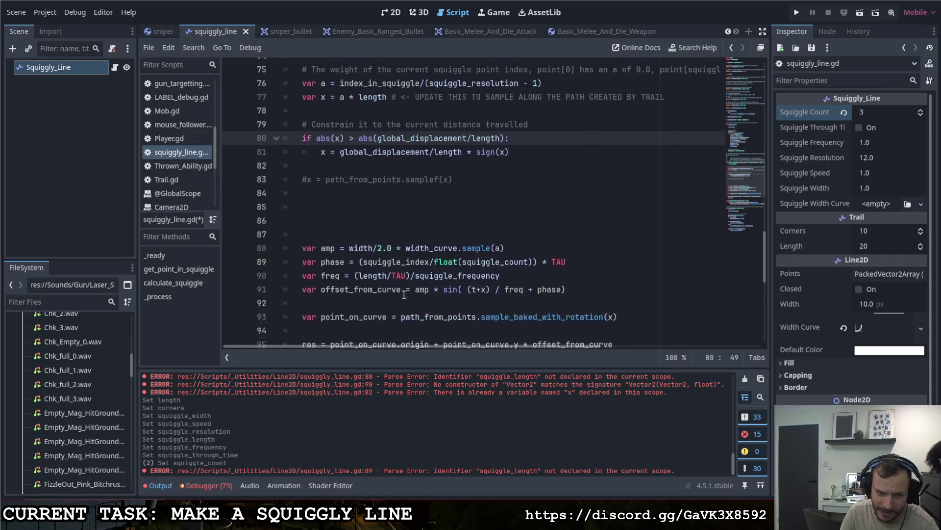
{"action": "scroll", "coordinate": [404, 294], "scroll_direction": "down", "scroll_amount": 2}
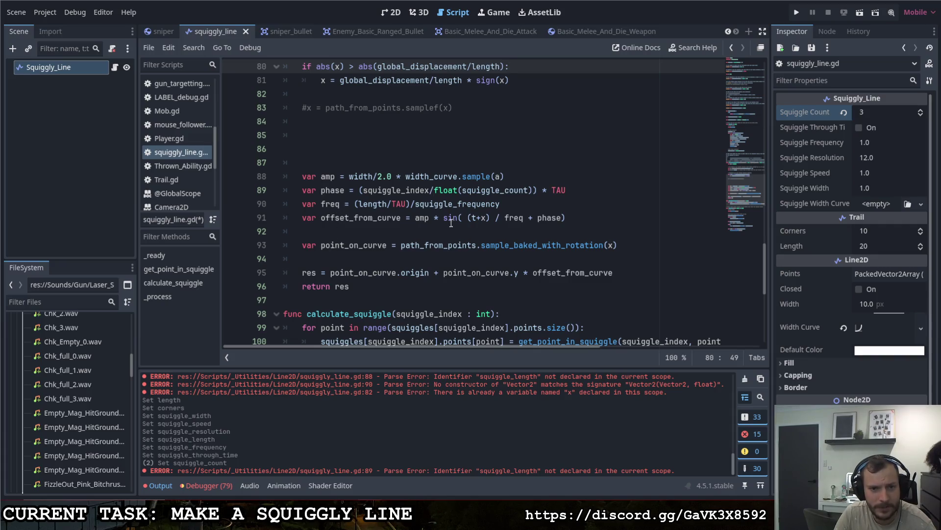
Review the frequency expression and the amp-scaled sine offset on lines 90–91
{"action": "left_click_drag", "start_coordinate": [472, 219], "coordinate": [485, 219]}
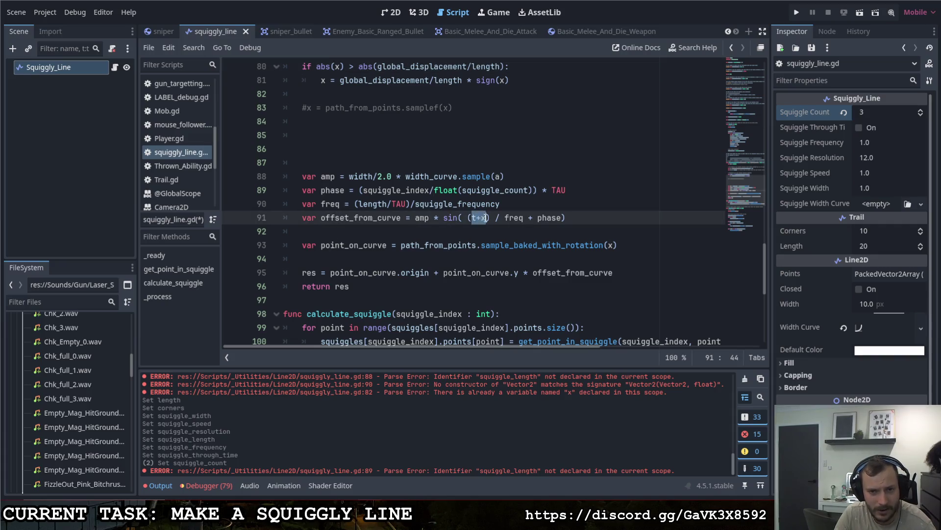
{"action": "left_click", "coordinate": [483, 218]}
{"action": "left_click", "coordinate": [473, 219]}
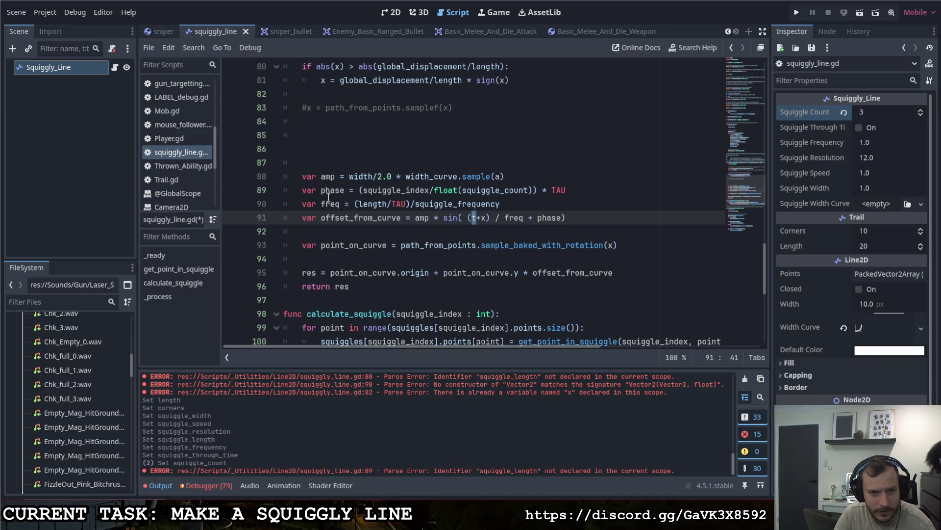
{"action": "left_click_drag", "start_coordinate": [501, 204], "coordinate": [354, 206]}
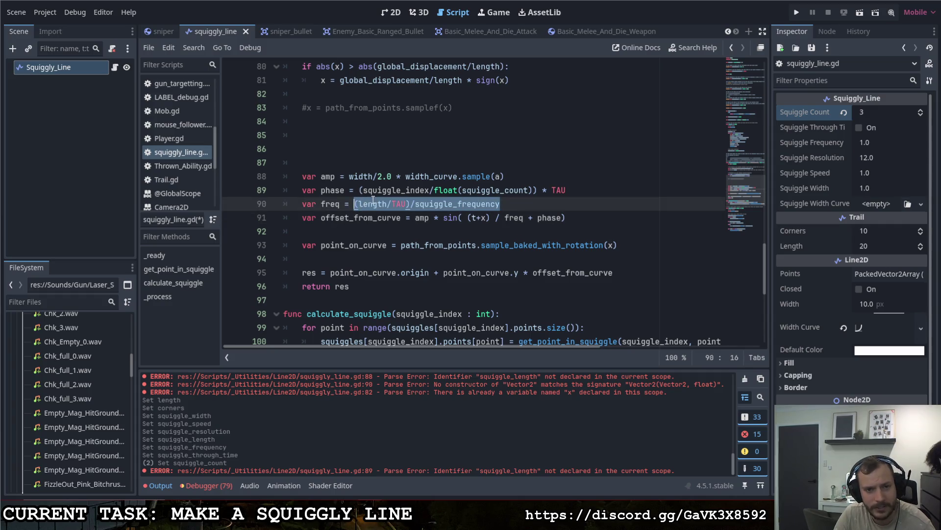
{"action": "left_click", "coordinate": [416, 205]}
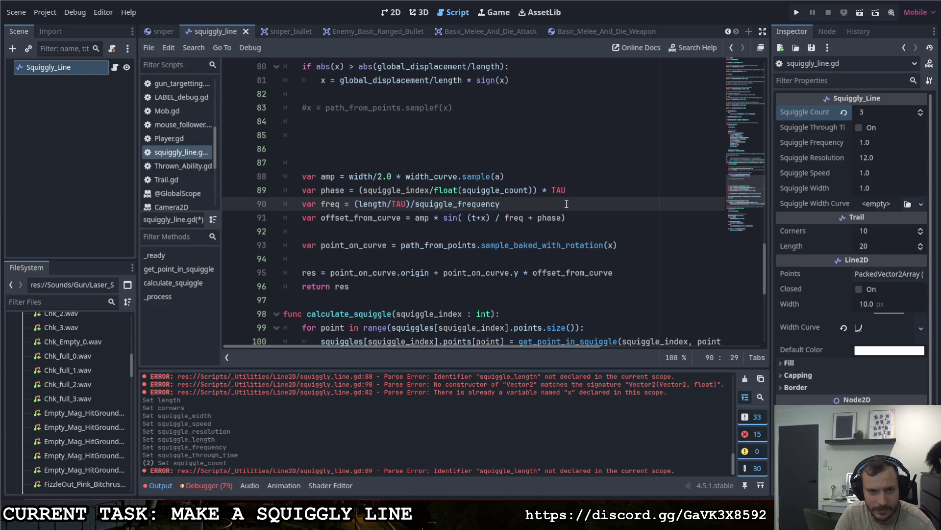
{"action": "left_click", "coordinate": [425, 219]}
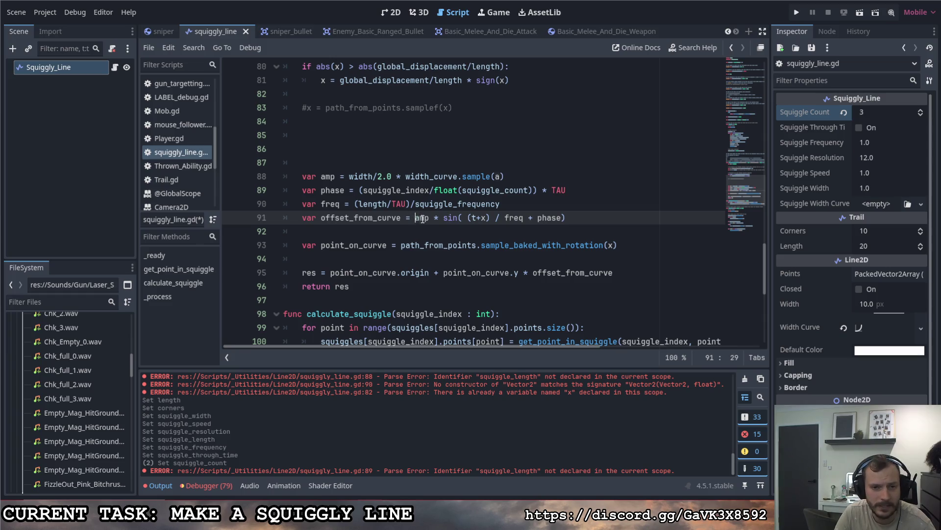
{"action": "double_click", "coordinate": [421, 218]}
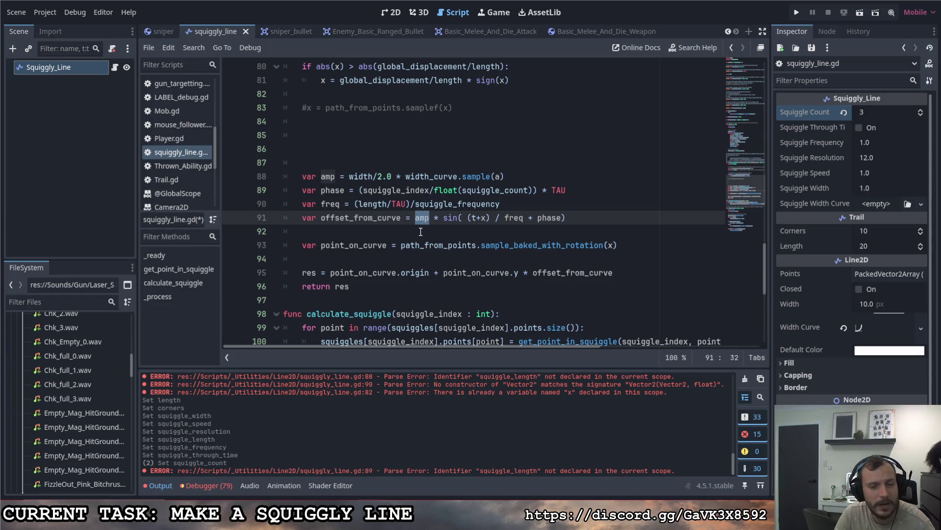
Review the path sampling on line 93 and the res offset on line 95, then run the game
{"action": "left_click_drag", "start_coordinate": [401, 246], "coordinate": [619, 246]}
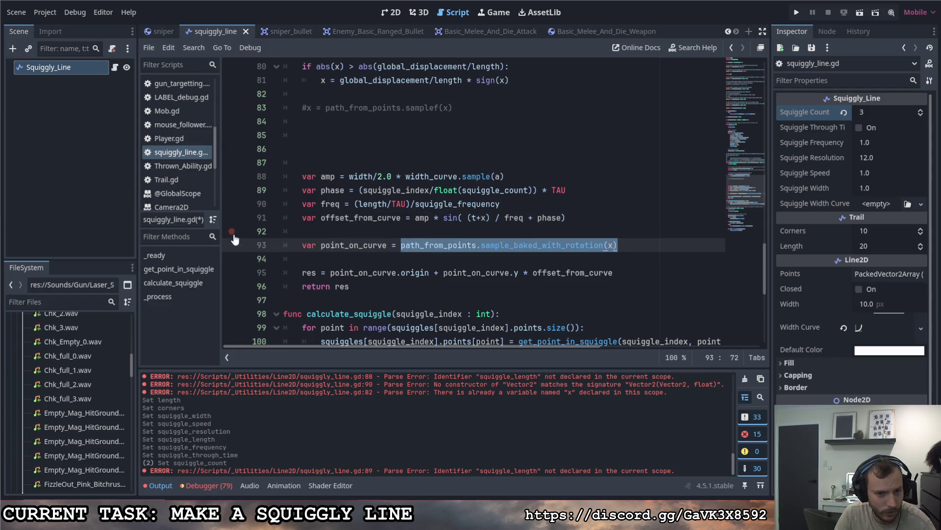
{"action": "left_click_drag", "start_coordinate": [332, 273], "coordinate": [519, 274]}
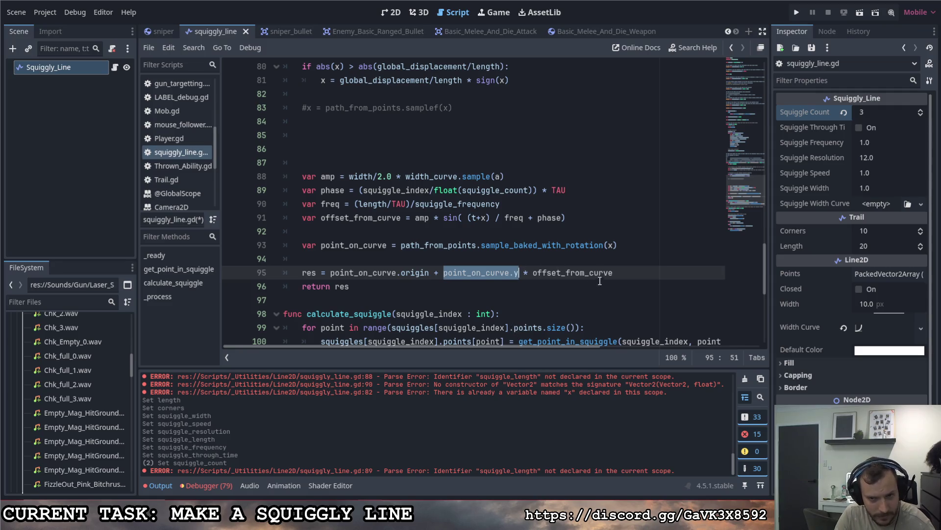
{"action": "left_click_drag", "start_coordinate": [533, 273], "coordinate": [614, 273]}
{"action": "double_click", "coordinate": [322, 219]}
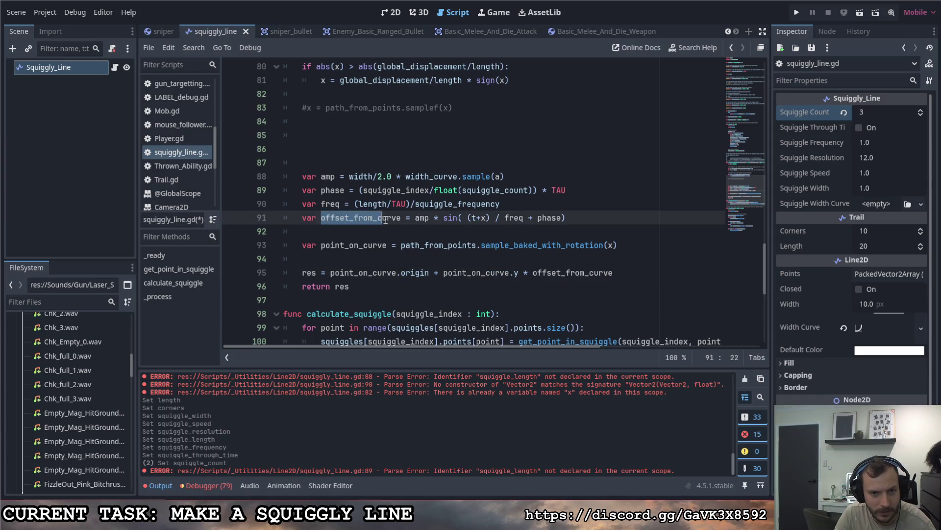
{"action": "left_click_drag", "start_coordinate": [416, 218], "coordinate": [597, 222]}
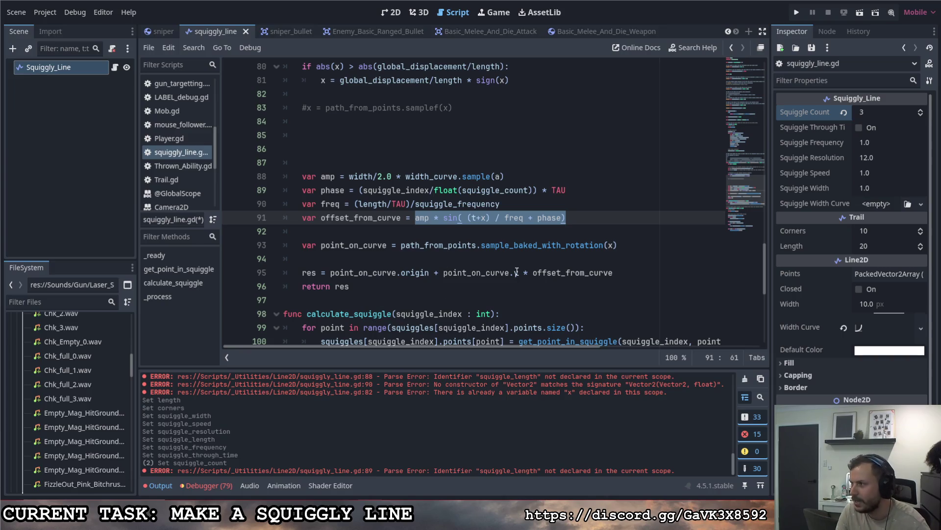
{"action": "mouse_move", "coordinate": [516, 272]}
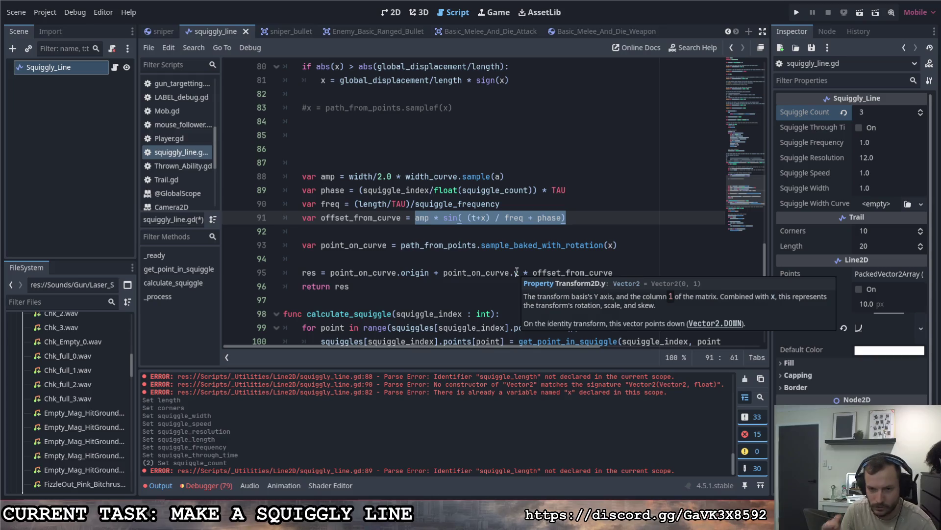
{"action": "left_click", "coordinate": [796, 12]}
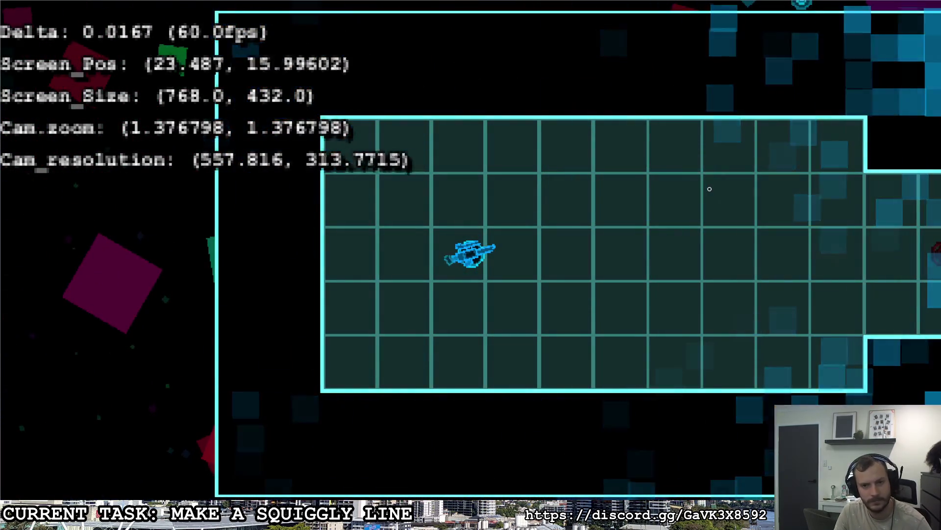
Fly the ship down-left, down-right and up across the arena, then bring up the menu
{"action": "key", "text": "a+s"}
{"action": "key", "text": "d+s"}
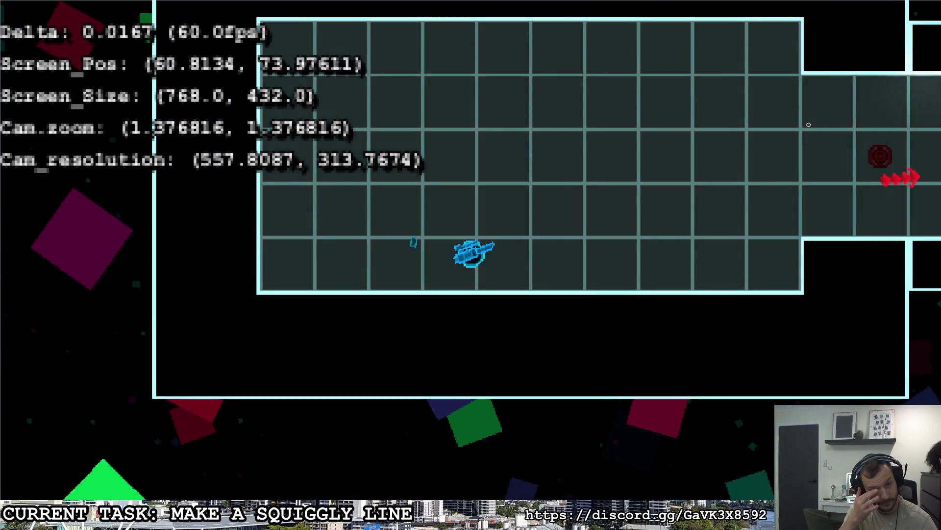
{"action": "key", "text": "w"}
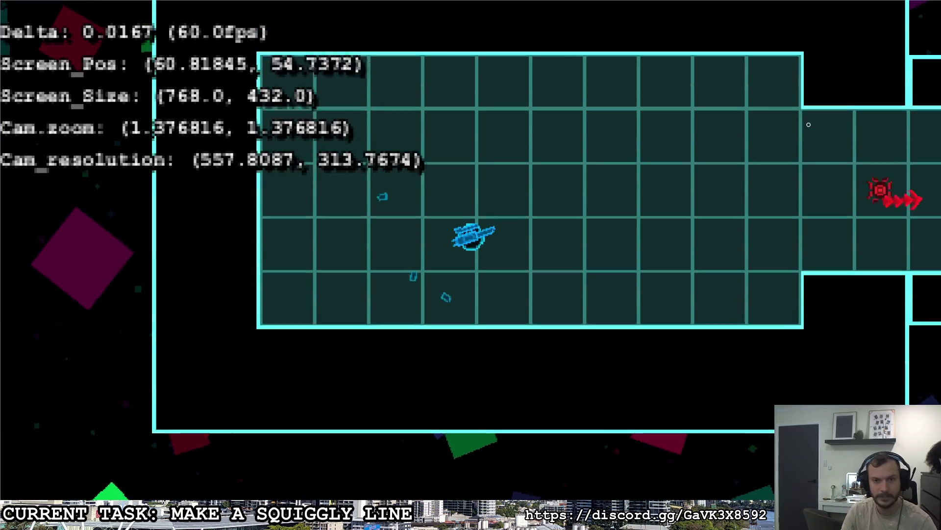
{"action": "key", "text": "Escape"}
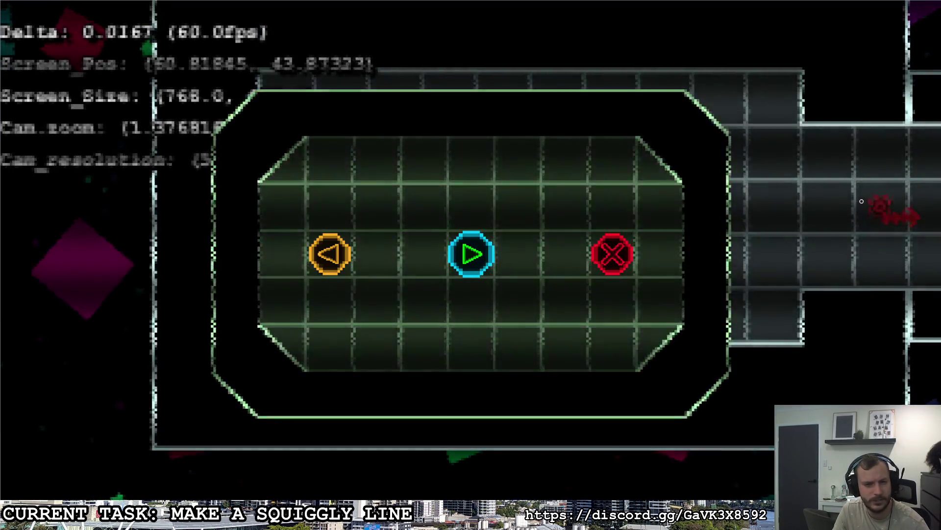
Quit the game and jump from the debugger's Errors list to the 'Zero length interval' error at line 93
{"action": "key", "text": "d"}
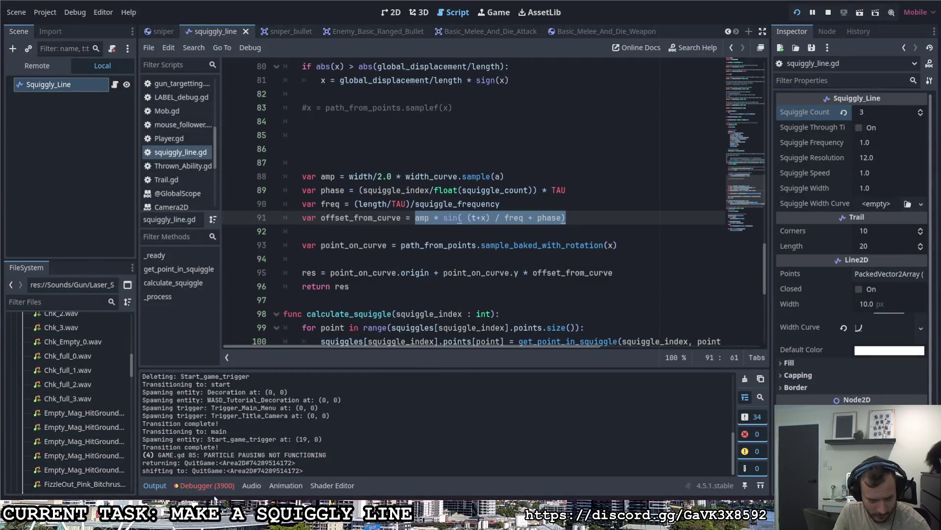
{"action": "left_click", "coordinate": [210, 486]}
{"action": "left_click", "coordinate": [216, 363]}
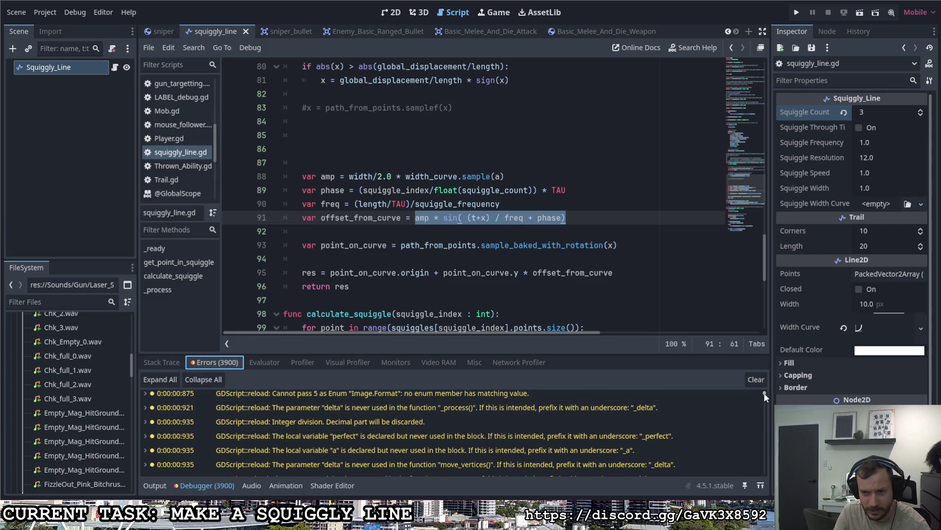
{"action": "mouse_move", "coordinate": [764, 393]}
{"action": "left_mouse_down"}
{"action": "mouse_move", "coordinate": [761, 472]}
{"action": "mouse_move", "coordinate": [765, 460]}
{"action": "left_mouse_up"}
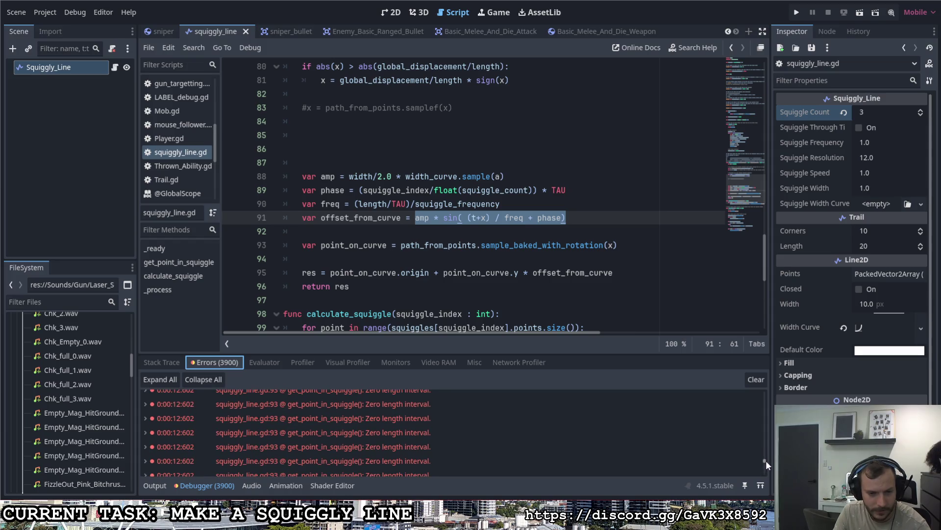
{"action": "left_click", "coordinate": [367, 431]}
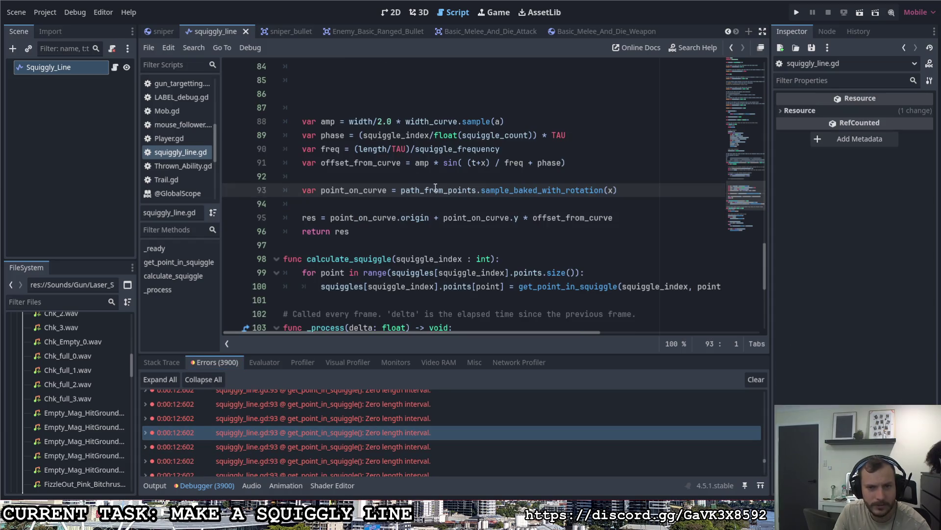
{"action": "scroll", "coordinate": [455, 199], "scroll_direction": "up", "scroll_amount": 4}
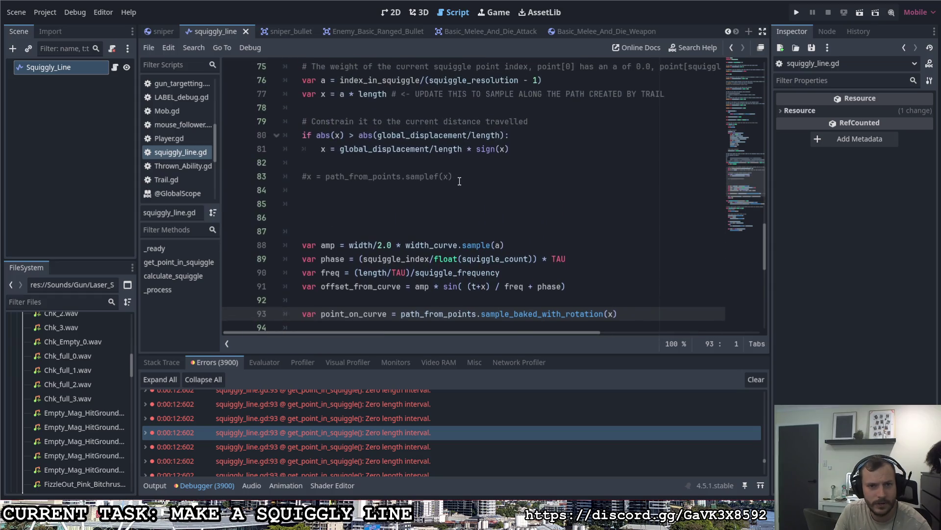
{"action": "scroll", "coordinate": [461, 220], "scroll_direction": "down", "scroll_amount": 2}
{"action": "scroll", "coordinate": [470, 249], "scroll_direction": "up", "scroll_amount": 1}
{"action": "scroll", "coordinate": [469, 249], "scroll_direction": "up", "scroll_amount": 20}
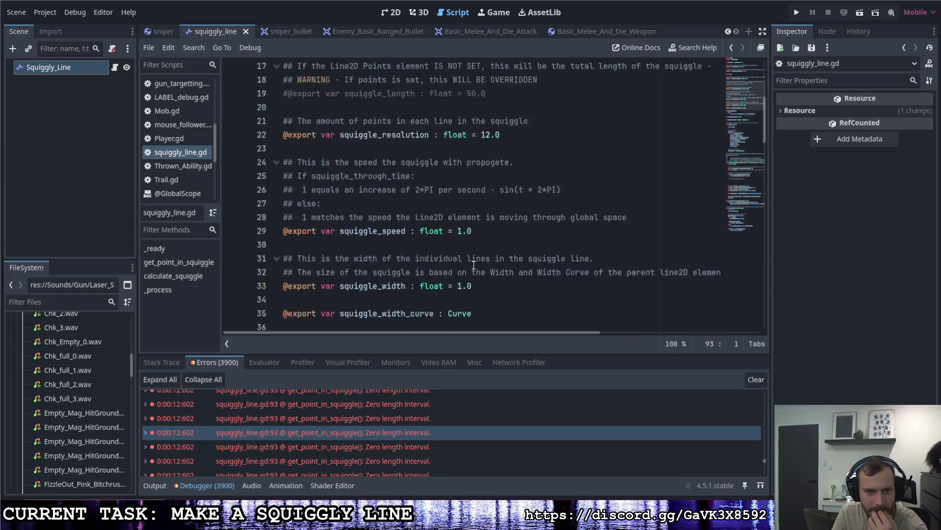
{"action": "scroll", "coordinate": [477, 269], "scroll_direction": "down", "scroll_amount": 1}
{"action": "scroll", "coordinate": [471, 267], "scroll_direction": "down", "scroll_amount": 8}
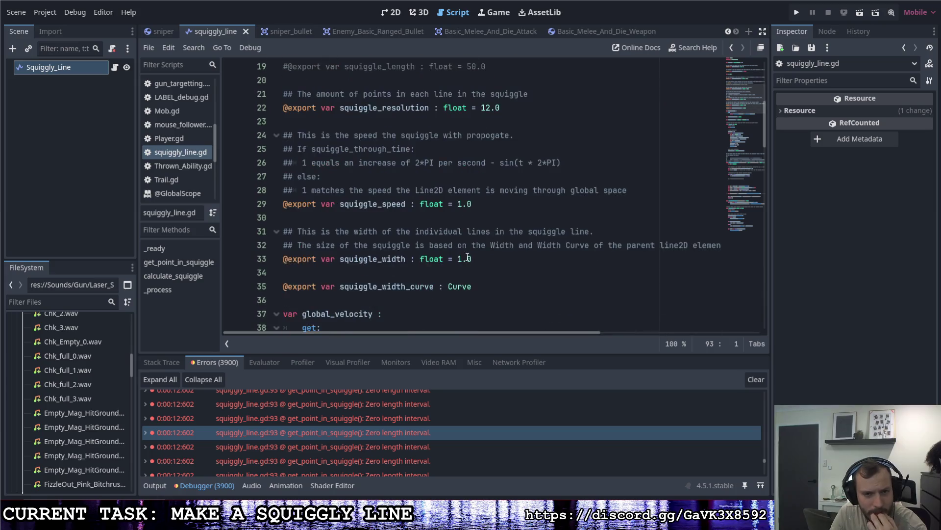
{"action": "scroll", "coordinate": [448, 265], "scroll_direction": "up", "scroll_amount": 1}
{"action": "scroll", "coordinate": [444, 256], "scroll_direction": "down", "scroll_amount": 3}
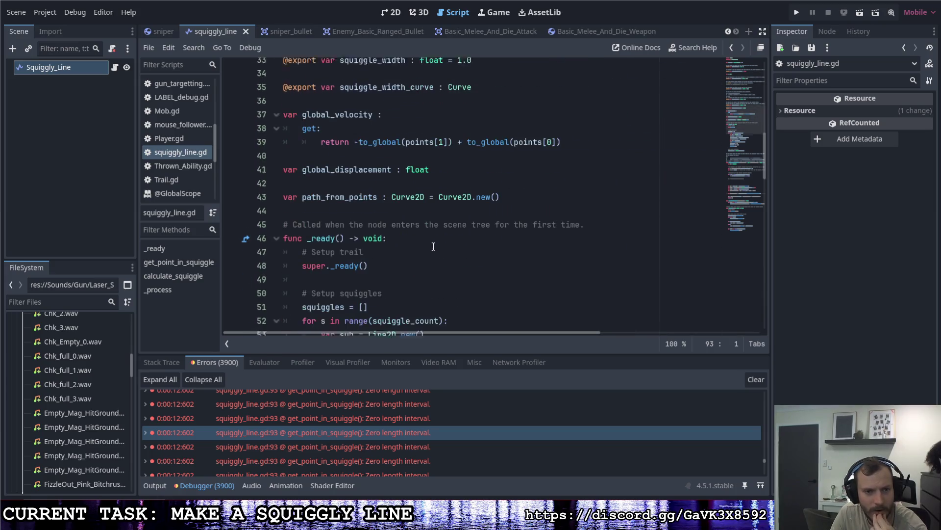
{"action": "left_click_drag", "start_coordinate": [397, 168], "coordinate": [299, 163]}
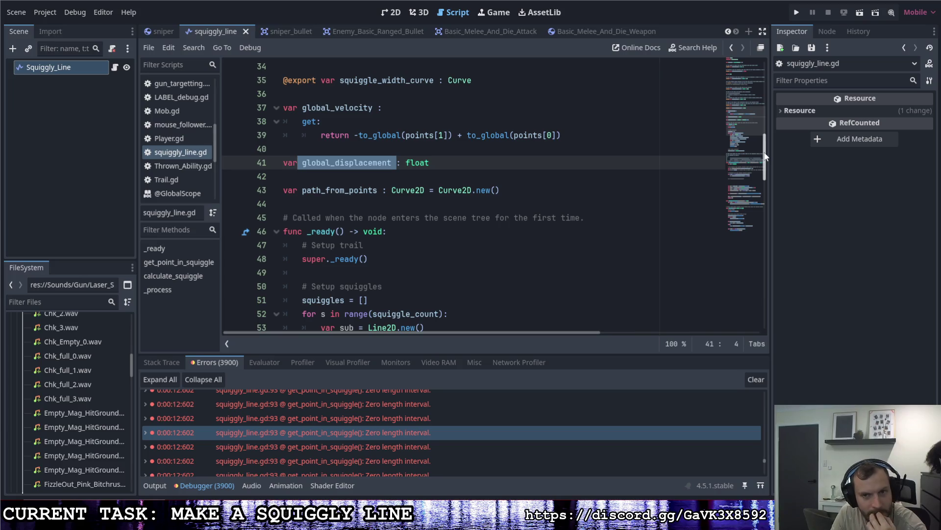
{"action": "left_click_drag", "start_coordinate": [561, 136], "coordinate": [355, 139]}
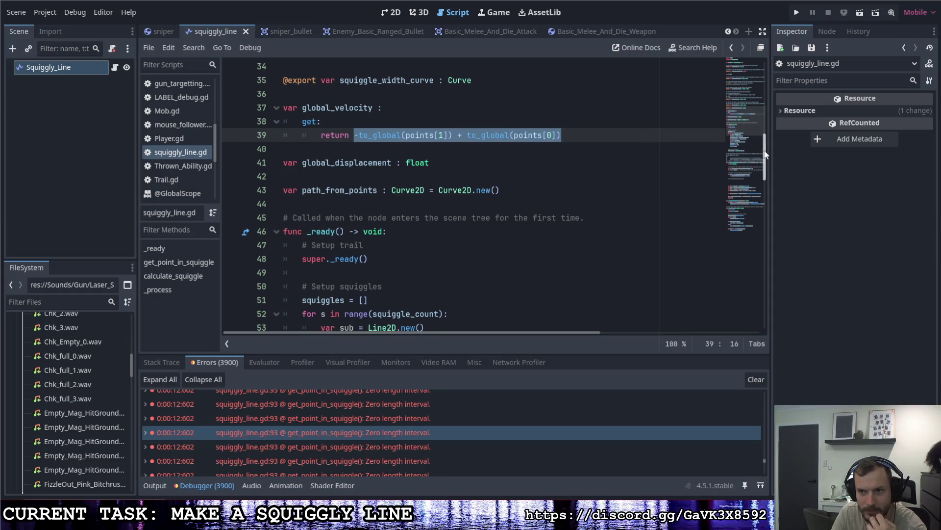
{"action": "left_click_drag", "start_coordinate": [764, 169], "coordinate": [767, 319]}
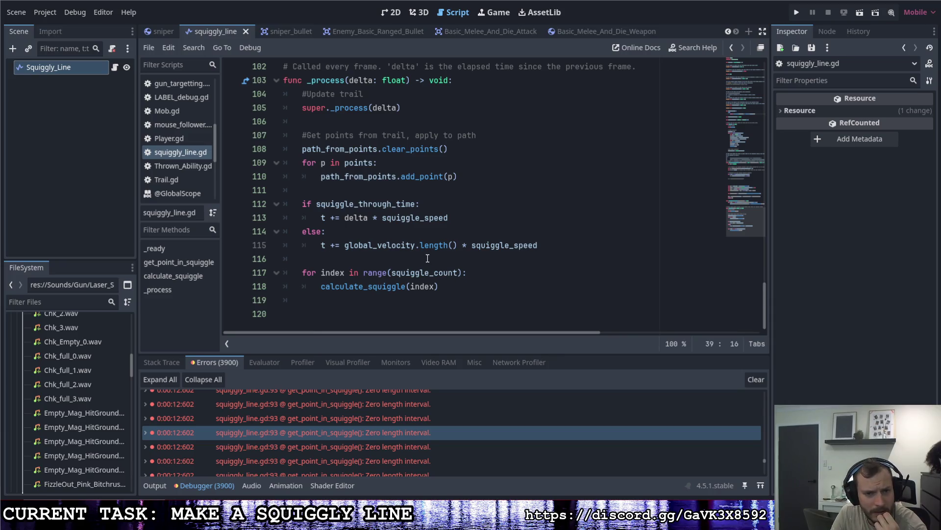
{"action": "left_click_drag", "start_coordinate": [344, 244], "coordinate": [463, 244]}
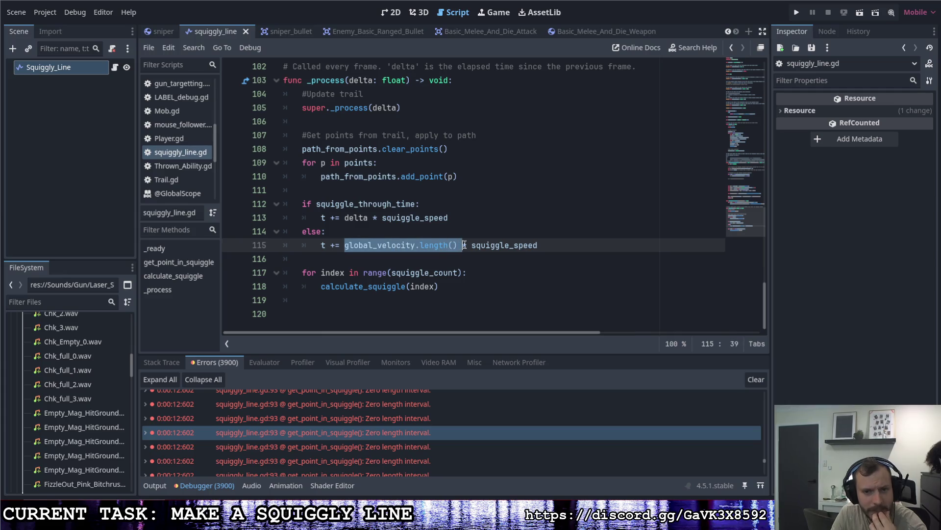
Add 'global_displacement += global_velocity' on line 117 of _process
{"action": "left_click", "coordinate": [401, 261]}
{"action": "key", "text": "Return"}
{"action": "key", "text": "Return"}
{"action": "key", "text": "Up"}
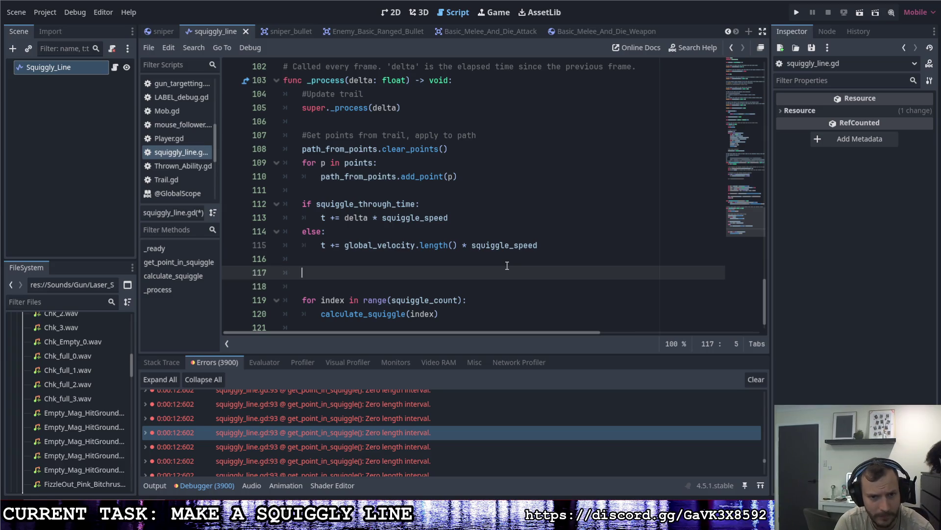
{"action": "type", "text": "global_"}
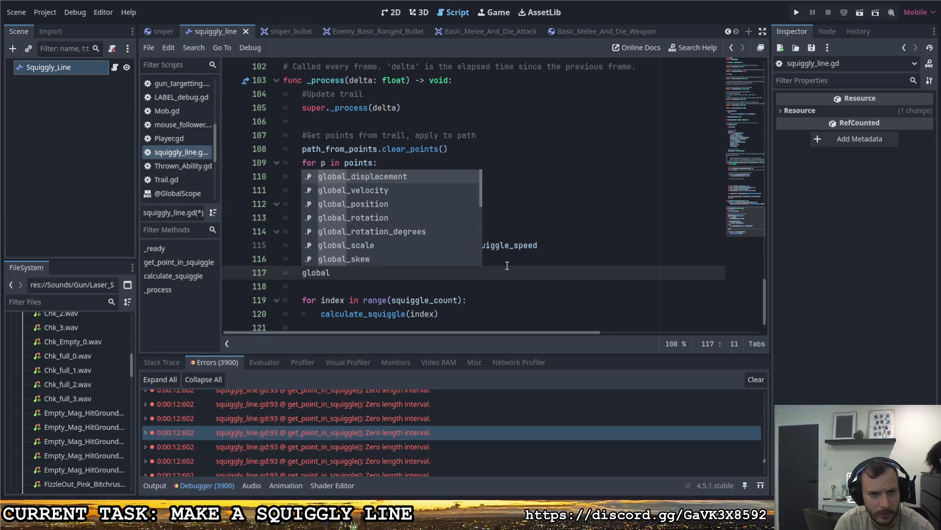
{"action": "key", "text": "Return"}
{"action": "type", "text": "+= "}
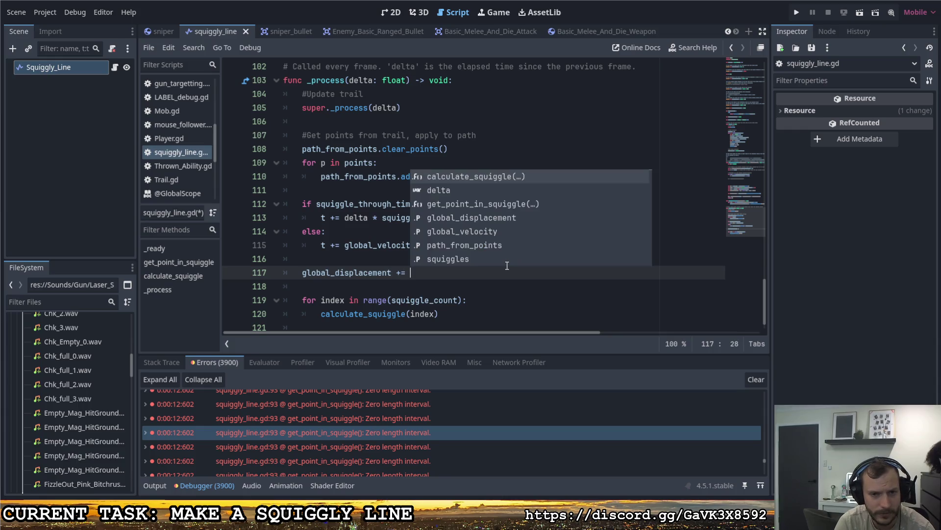
{"action": "type", "text": "glob"}
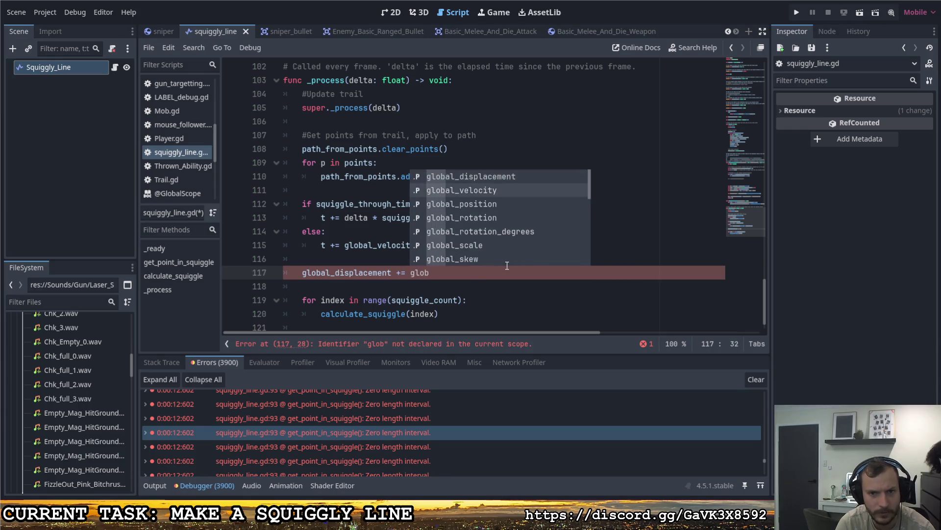
{"action": "key", "text": "Return"}
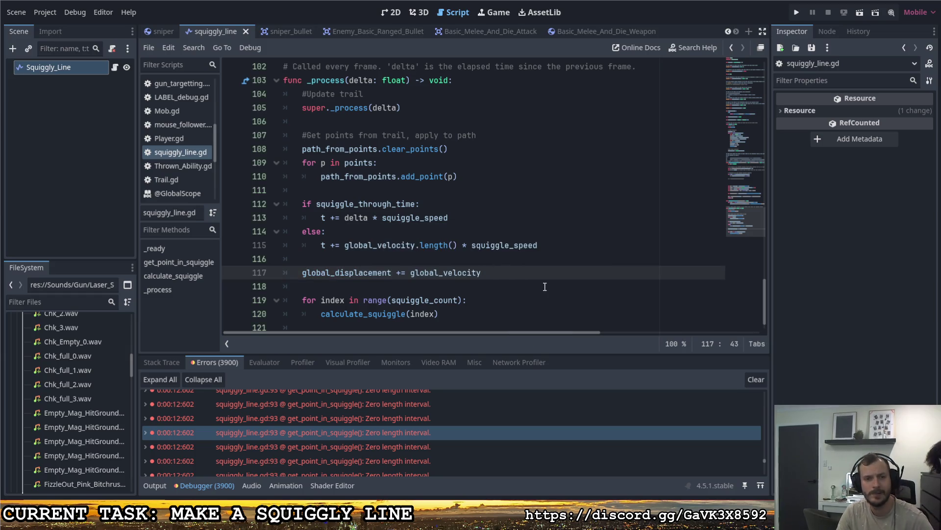
Initialise global_displacement to 0.0 on line 41 and run the game
{"action": "left_click_drag", "start_coordinate": [765, 284], "coordinate": [785, 123]}
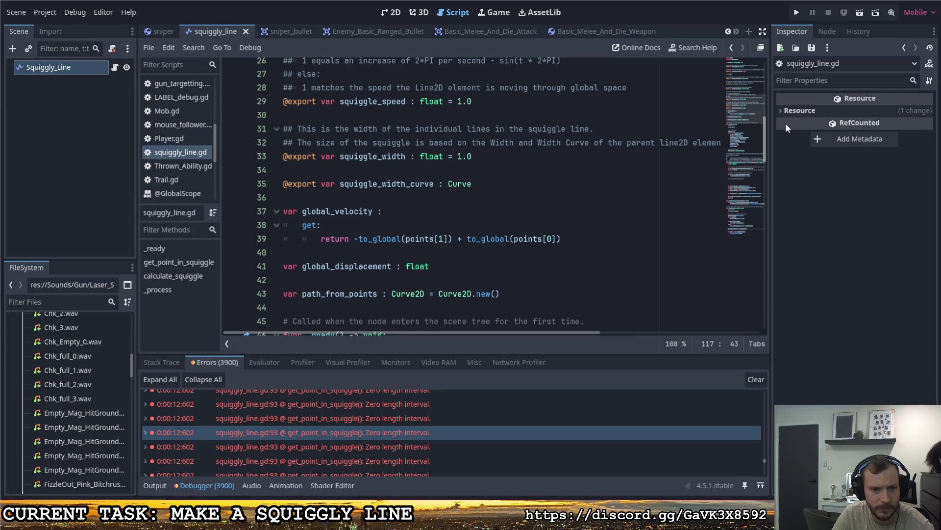
{"action": "left_click", "coordinate": [452, 266]}
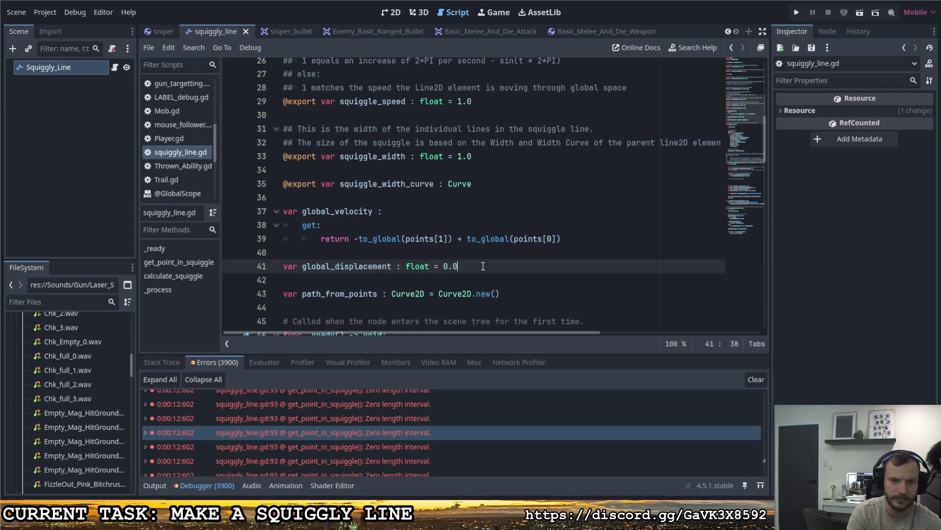
{"action": "left_click", "coordinate": [600, 247]}
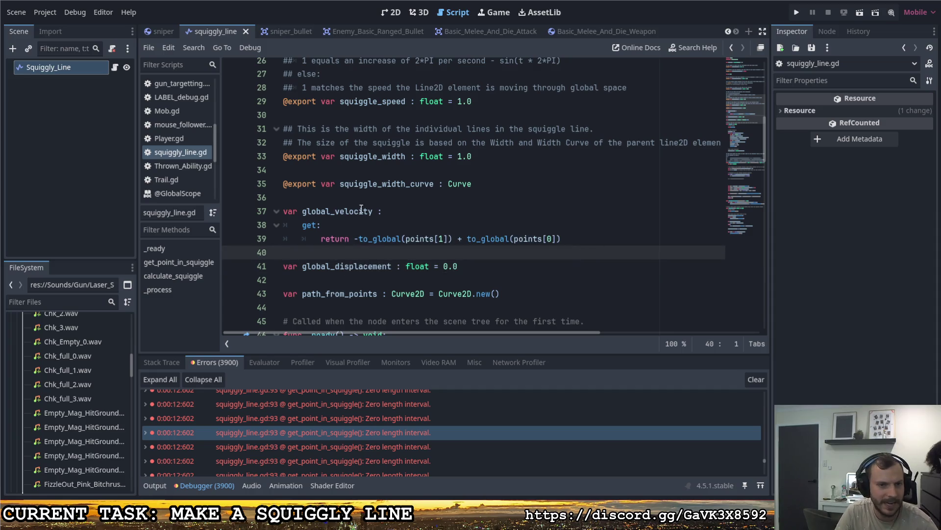
{"action": "left_click", "coordinate": [796, 12]}
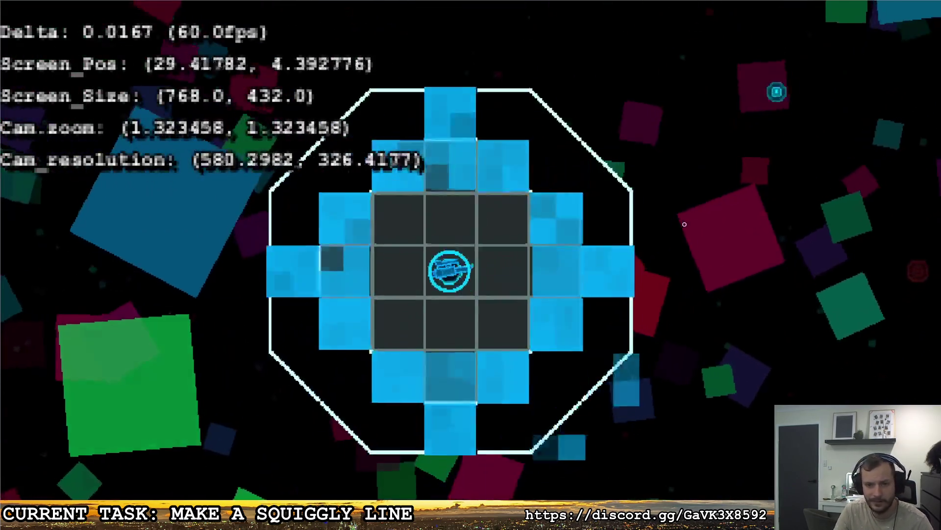
Make line 117 add global_velocity.length() to fix the float/Vector2 error and relaunch the game
{"action": "key", "text": "alt+Tab"}
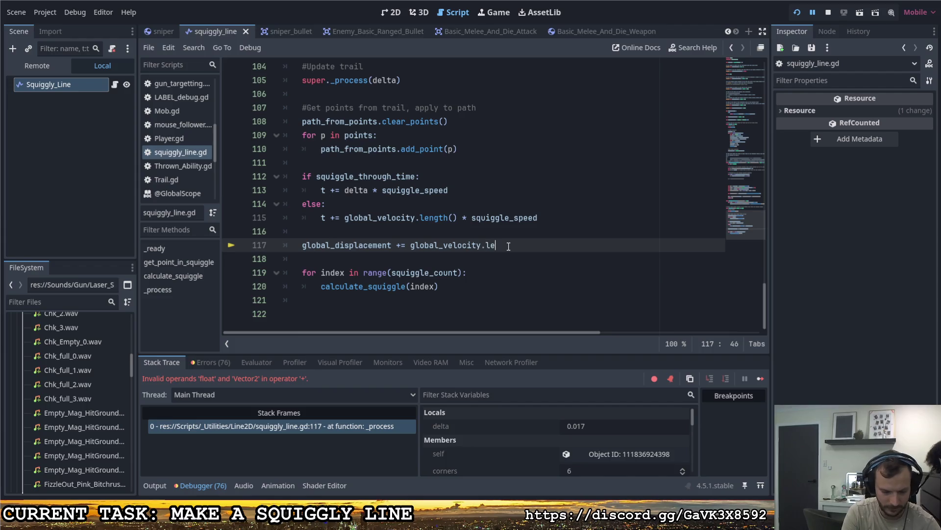
{"action": "left_click", "coordinate": [795, 13]}
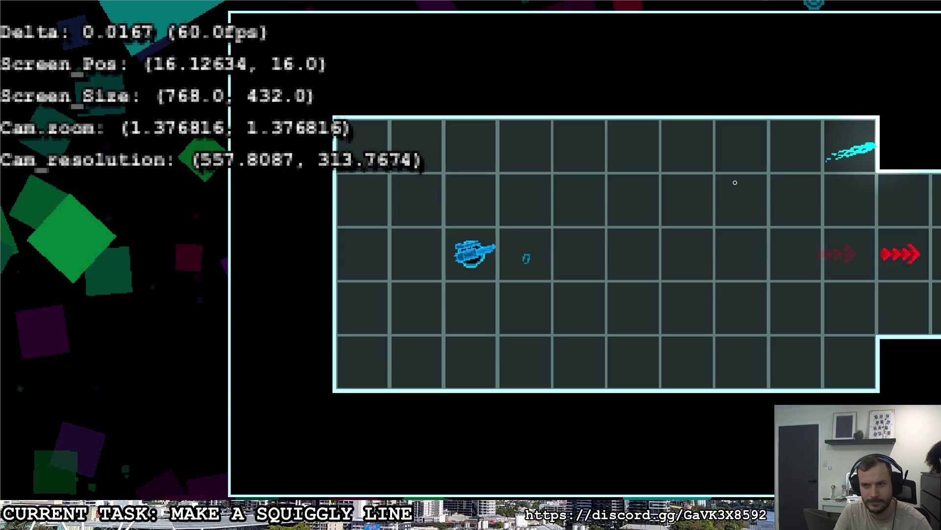
Fly the ship around the arena with WASD to watch the trail, then pause and stop the game
{"action": "key", "text": "s+d"}
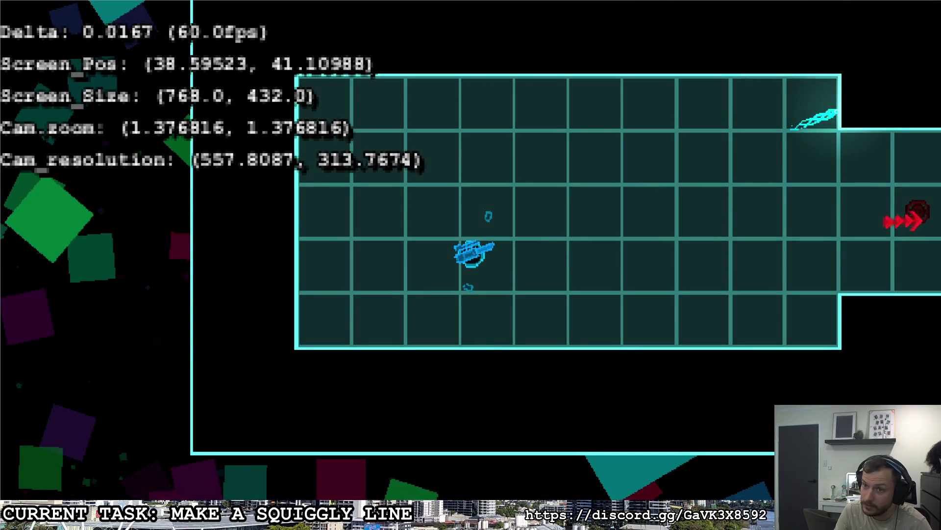
{"action": "key", "text": "d"}
{"action": "key", "text": "s"}
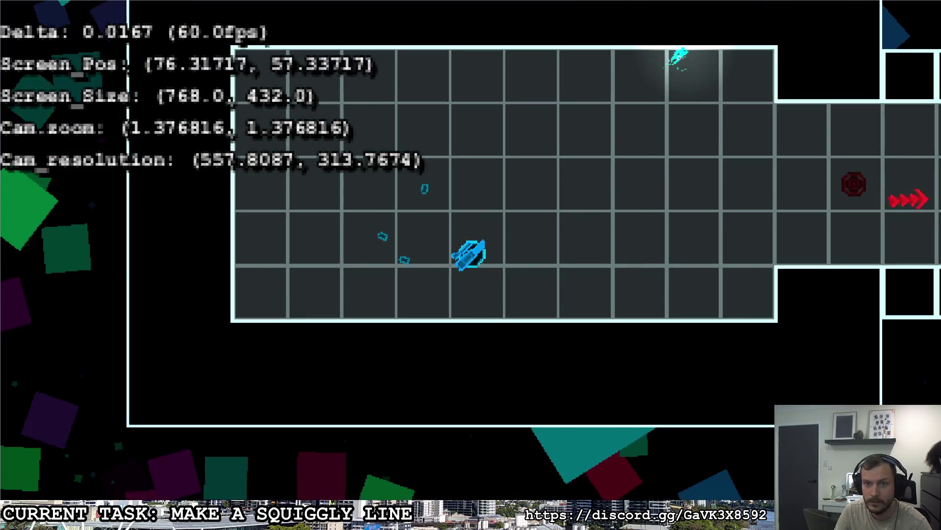
{"action": "key", "text": "w+d"}
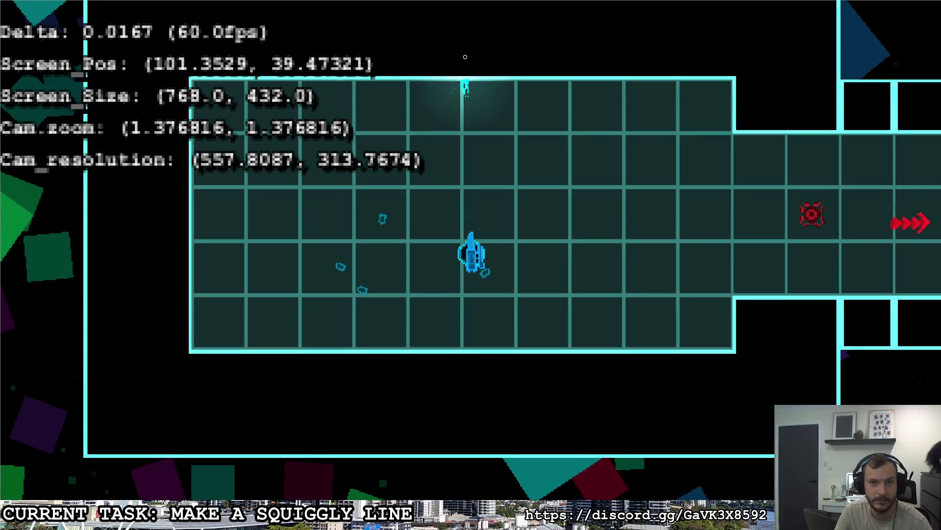
{"action": "key", "text": "a"}
{"action": "key", "text": "w"}
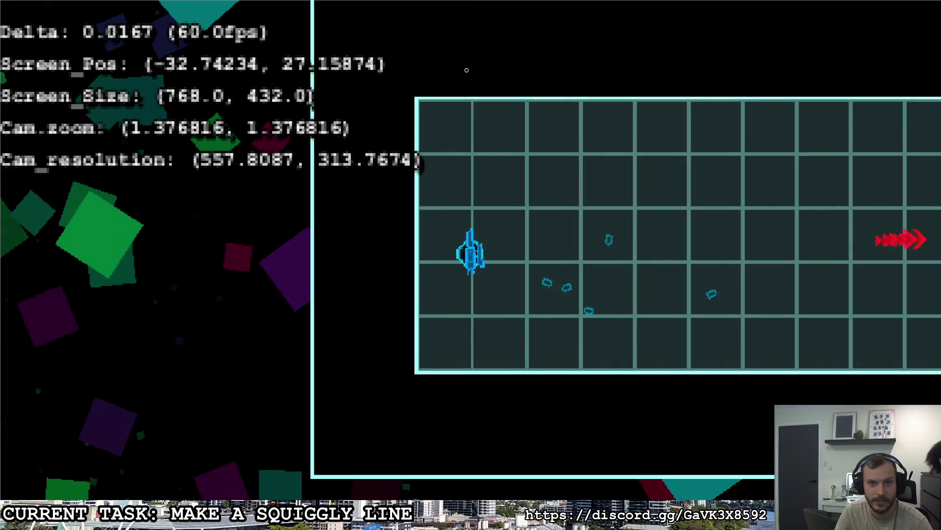
{"action": "key", "text": "d"}
{"action": "key", "text": "w"}
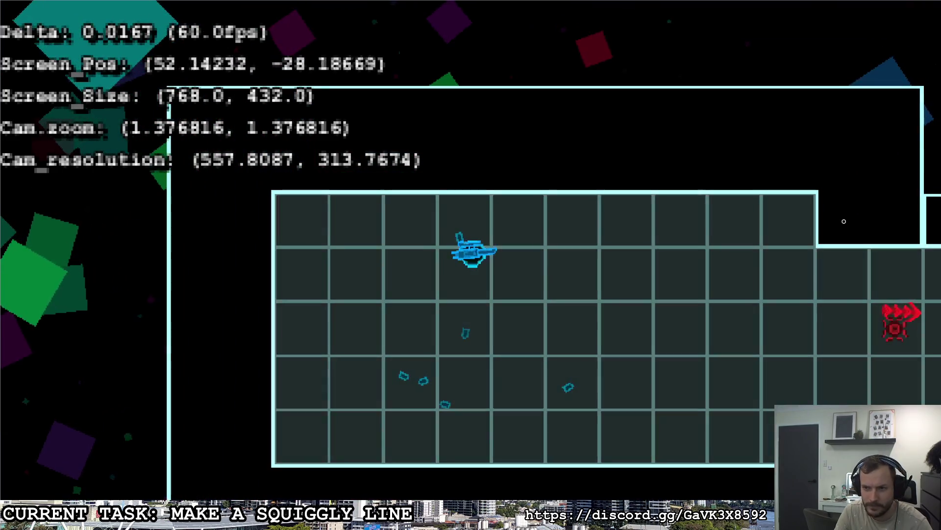
{"action": "key", "text": "d"}
{"action": "key", "text": "s"}
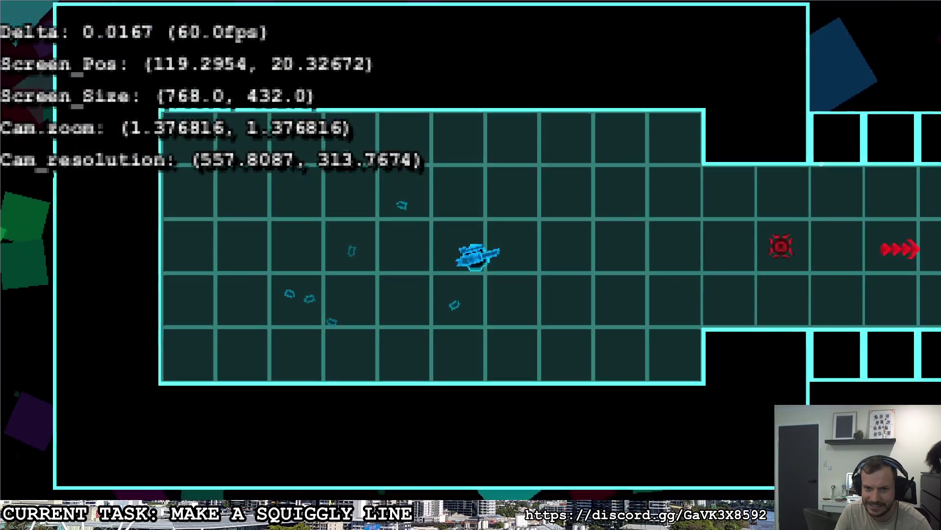
{"action": "key", "text": "d"}
{"action": "key", "text": "s"}
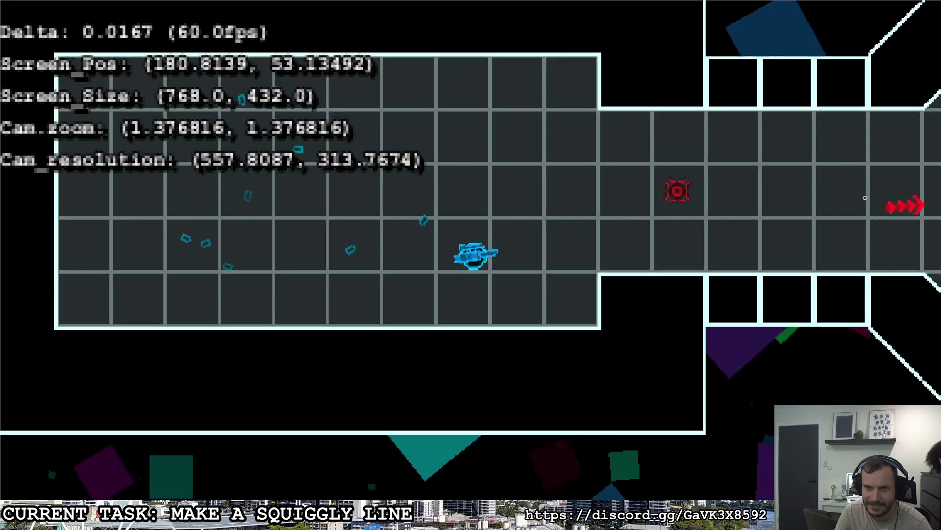
{"action": "key", "text": "a"}
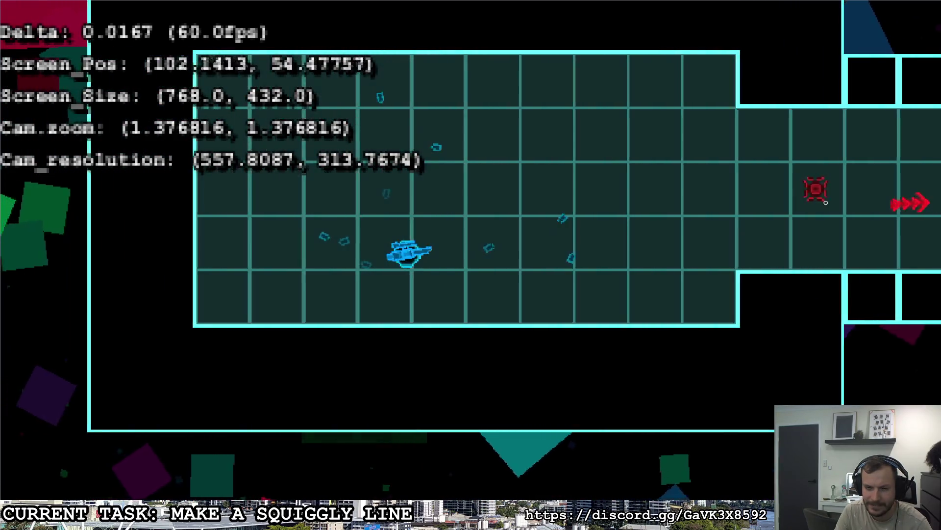
{"action": "key", "text": "Escape"}
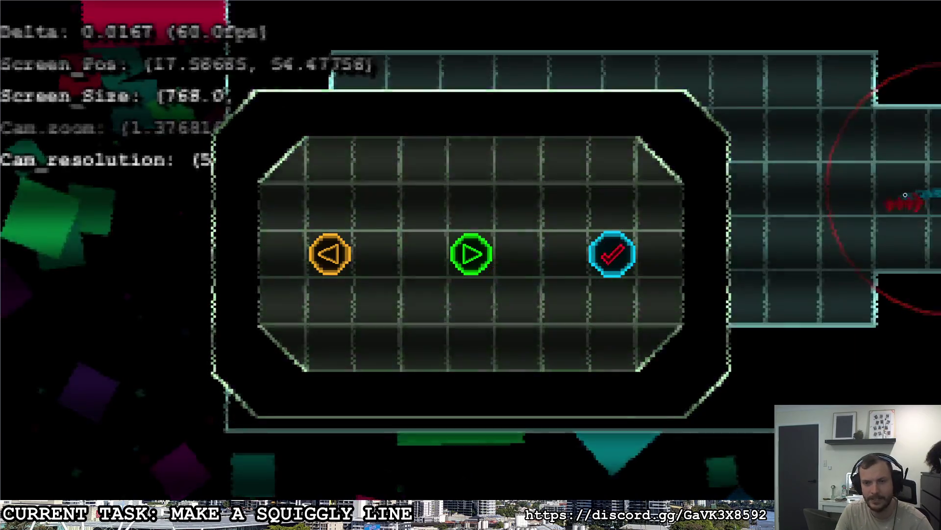
{"action": "key", "text": "ctrl+F3"}
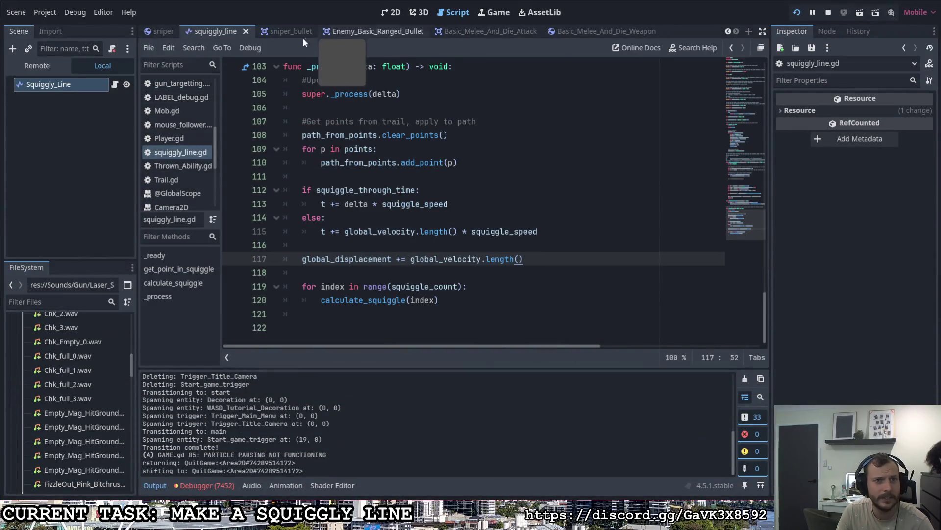
Revert Squiggly_Line to defaults: length 20, corners 10, width 1.0, frequency 1.0, resolution 12, count 1
{"action": "left_click", "coordinate": [281, 32]}
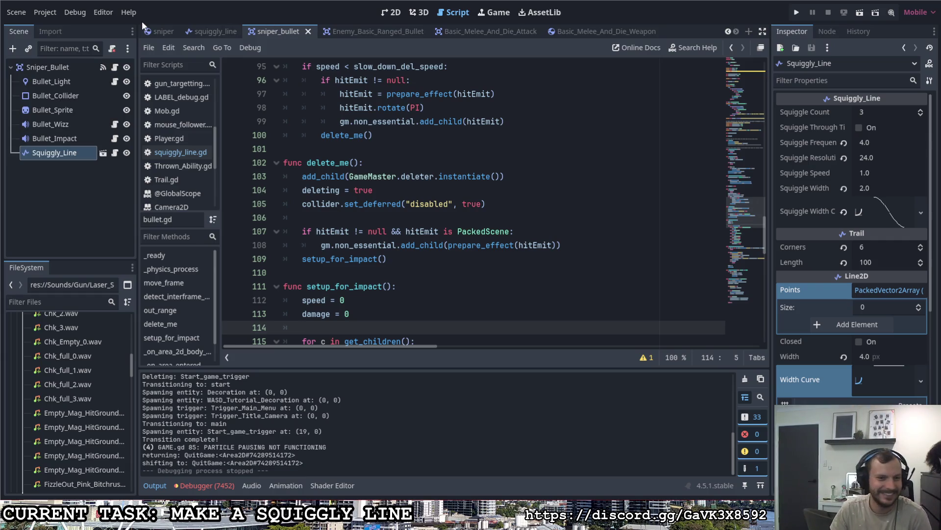
{"action": "left_click", "coordinate": [67, 67]}
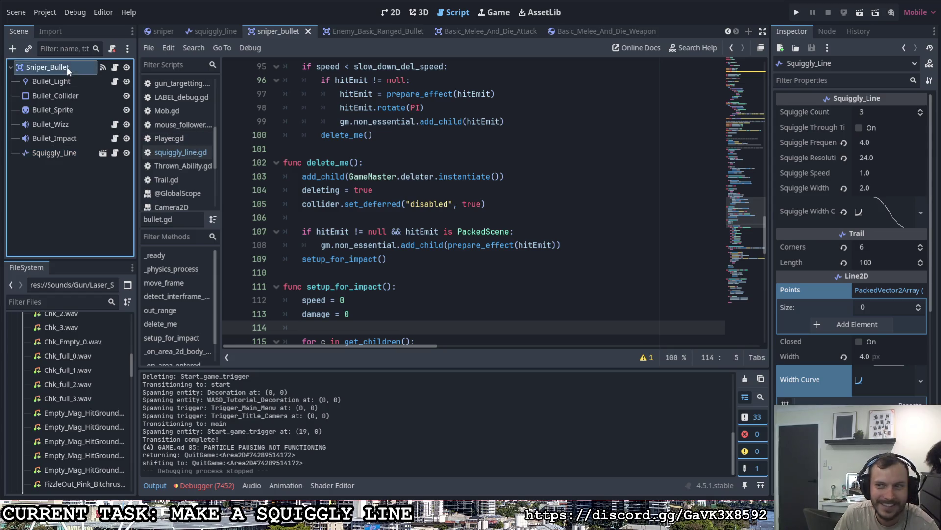
{"action": "left_click", "coordinate": [62, 150]}
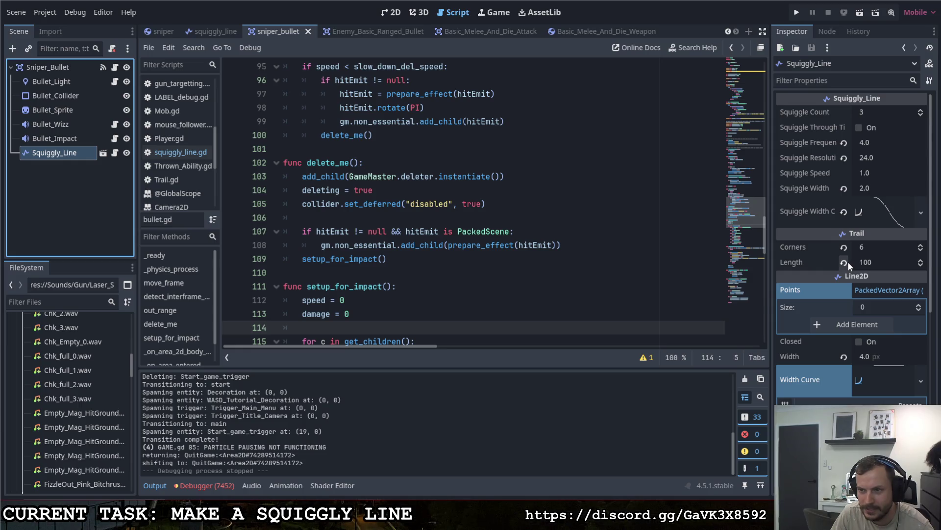
{"action": "left_click", "coordinate": [845, 261]}
{"action": "left_click", "coordinate": [845, 248]}
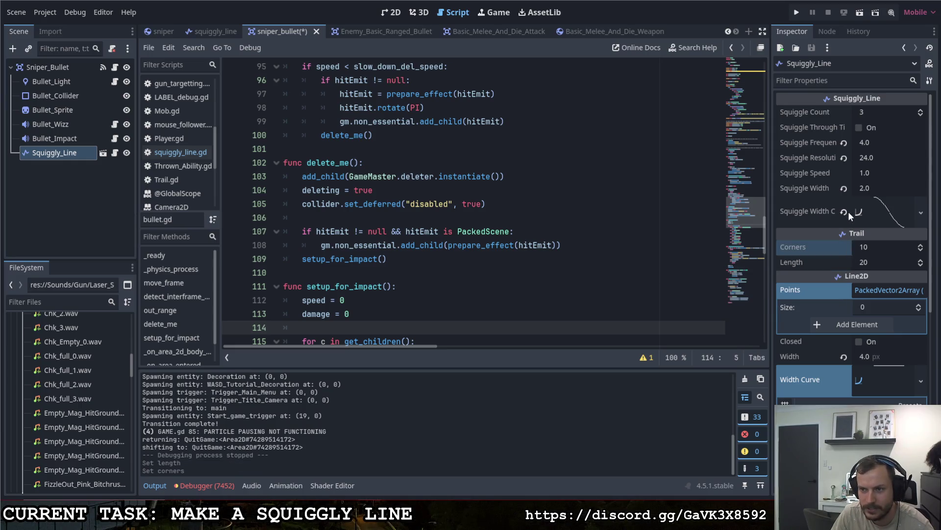
{"action": "left_click", "coordinate": [844, 188]}
{"action": "left_click", "coordinate": [844, 143]}
{"action": "left_click", "coordinate": [844, 158]}
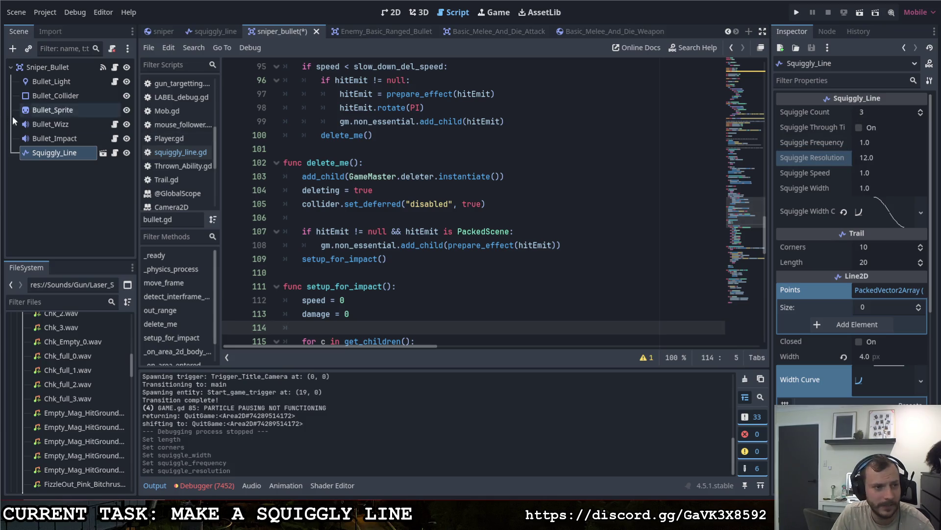
{"action": "left_click", "coordinate": [216, 31]}
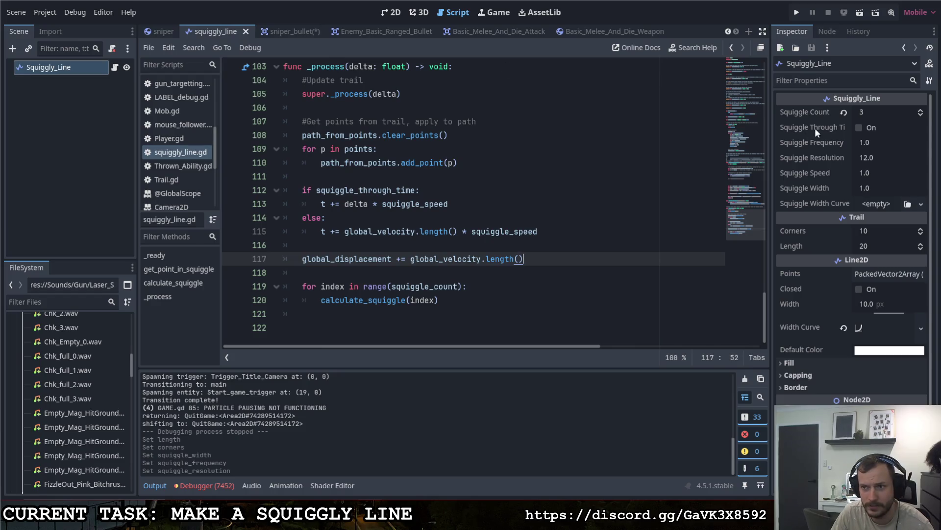
{"action": "left_click", "coordinate": [844, 112]}
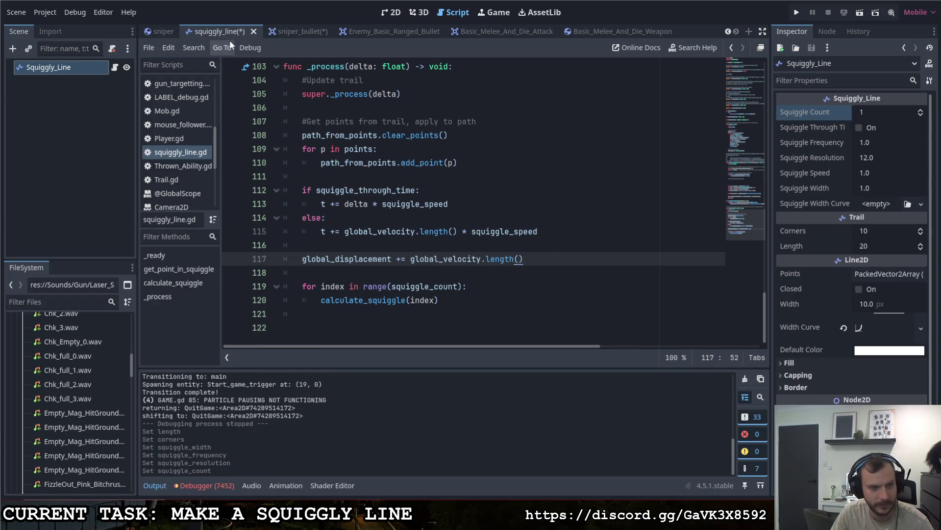
Save all changes and set the Sniper_Bullet Speed to 20 in the sniper_bullet scene
{"action": "key", "text": "ctrl+s"}
{"action": "left_click", "coordinate": [294, 33]}
{"action": "left_click", "coordinate": [97, 69]}
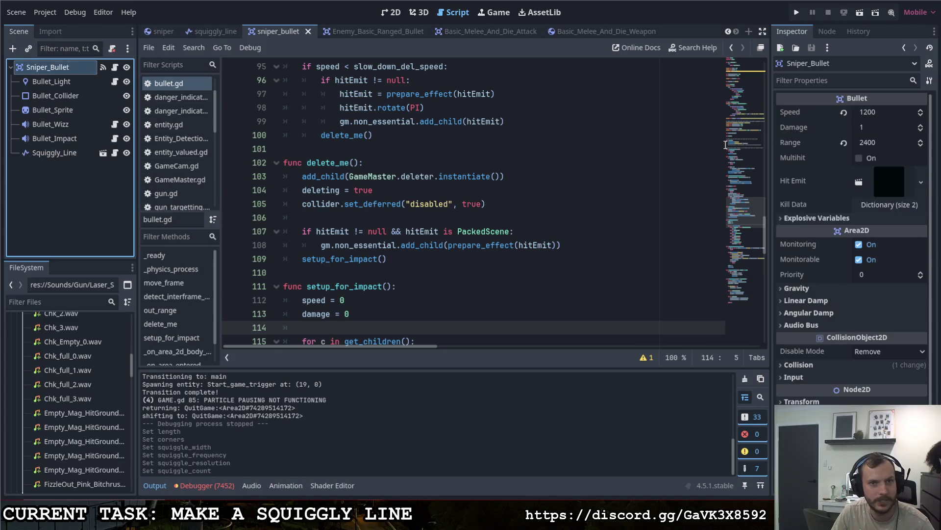
{"action": "left_click", "coordinate": [901, 112]}
{"action": "type", "text": "20"}
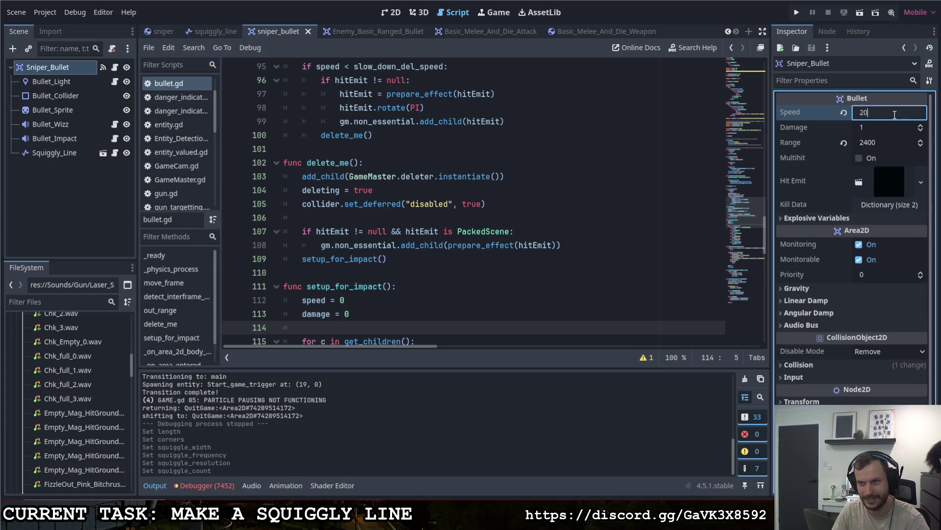
{"action": "key", "text": "Return"}
Run the game, fire a slow sniper bullet and fly the ship alongside it, then stop
{"action": "left_click", "coordinate": [797, 12]}
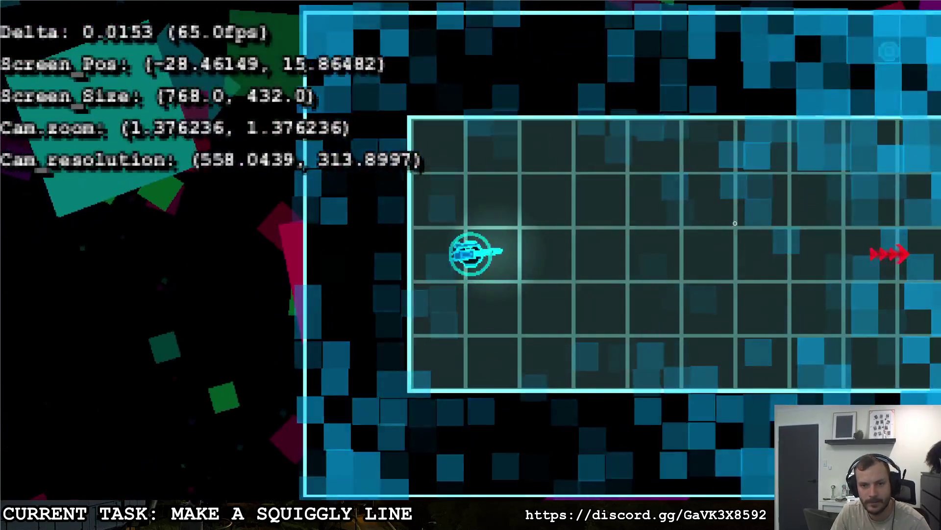
{"action": "left_click", "coordinate": [564, 247]}
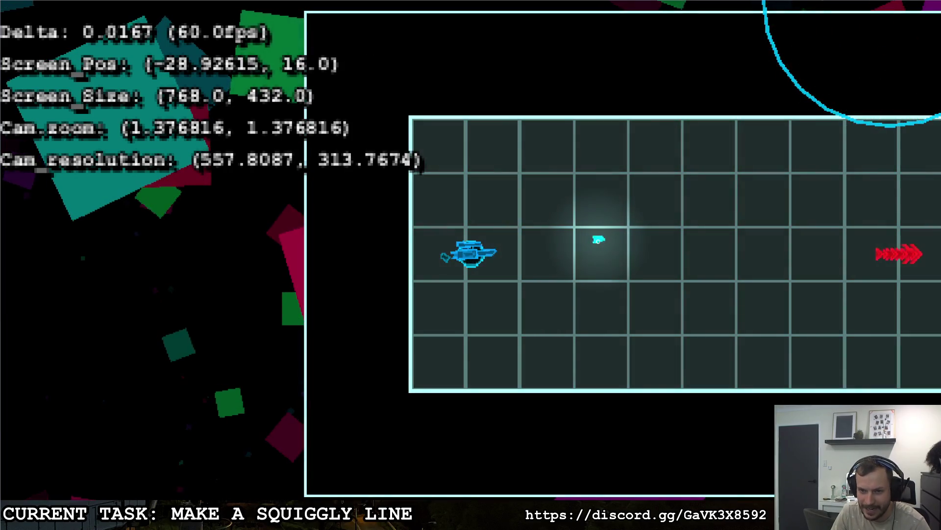
{"action": "key", "text": "d"}
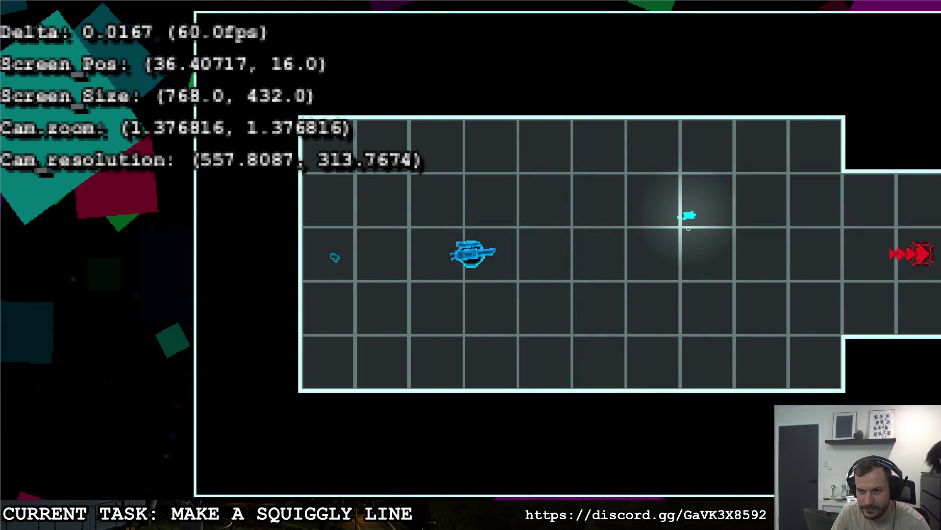
{"action": "key", "text": "d"}
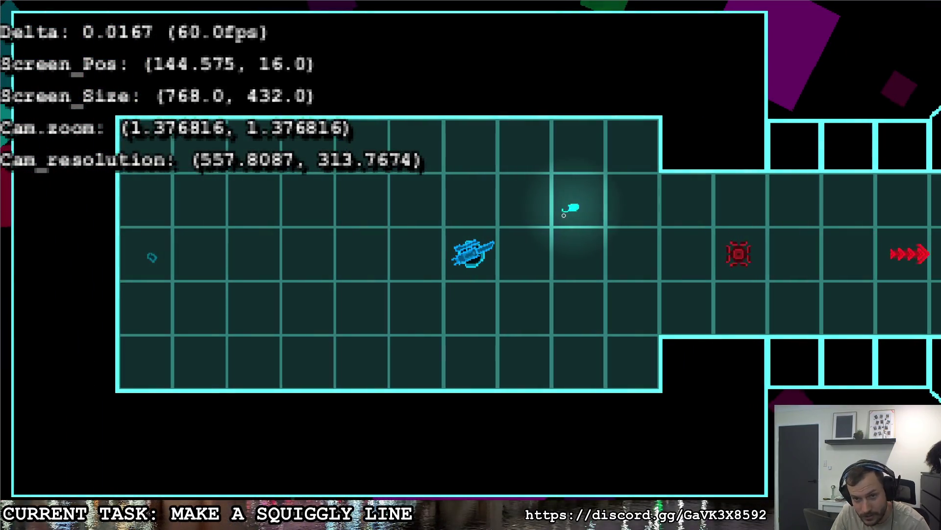
{"action": "key", "text": "d"}
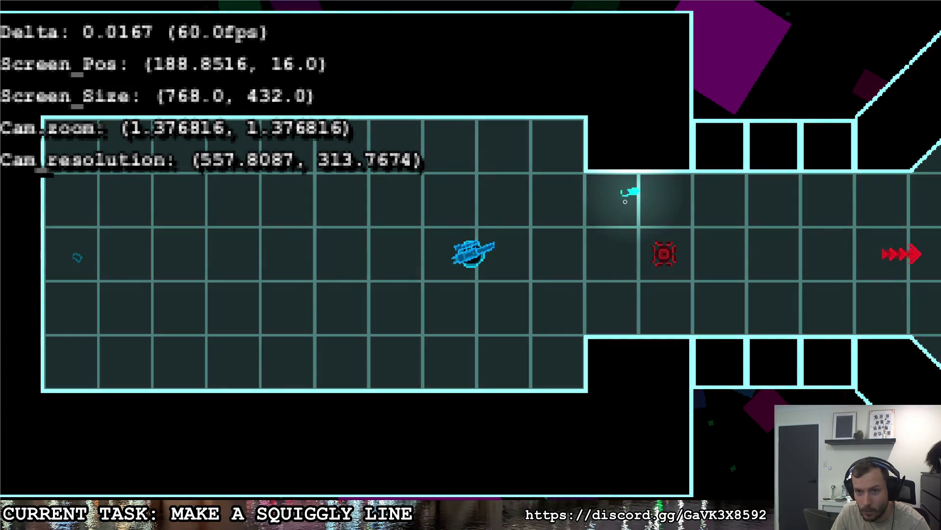
{"action": "key", "text": "d"}
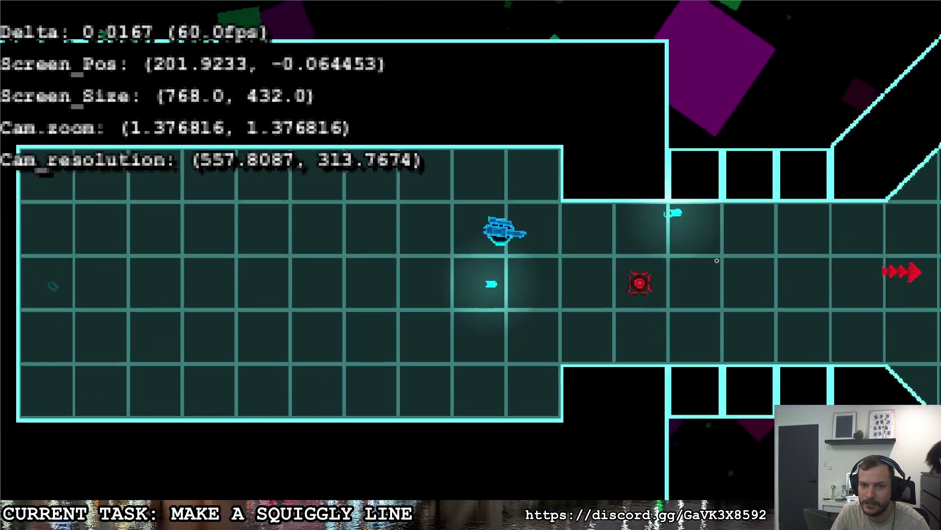
{"action": "key", "text": "a"}
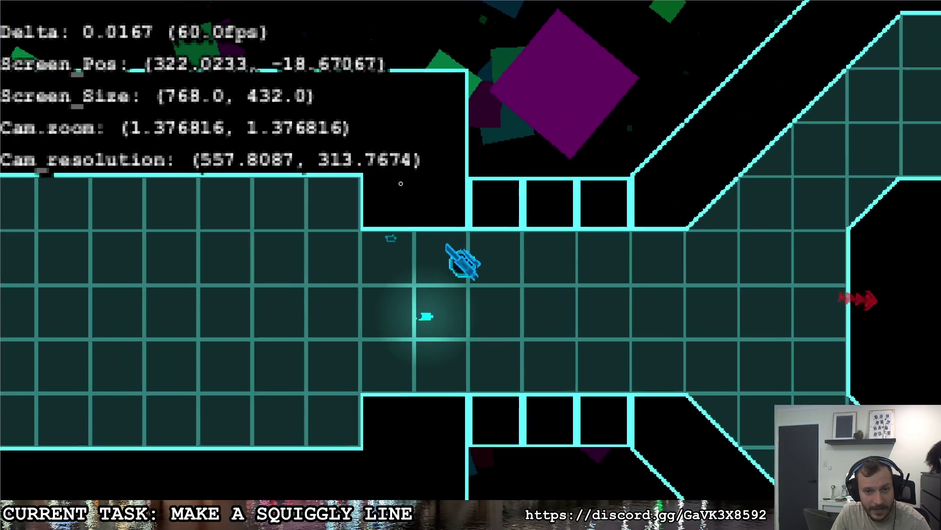
{"action": "key", "text": "s"}
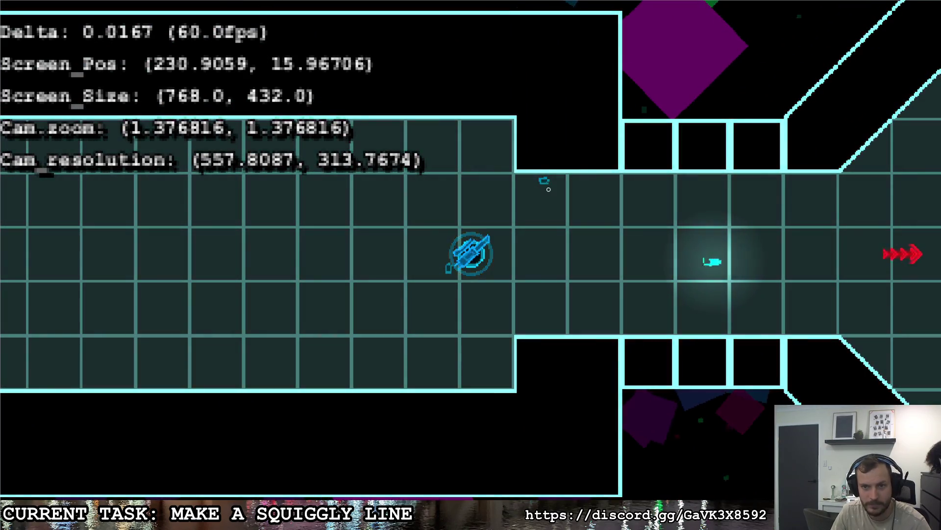
{"action": "key", "text": "Escape"}
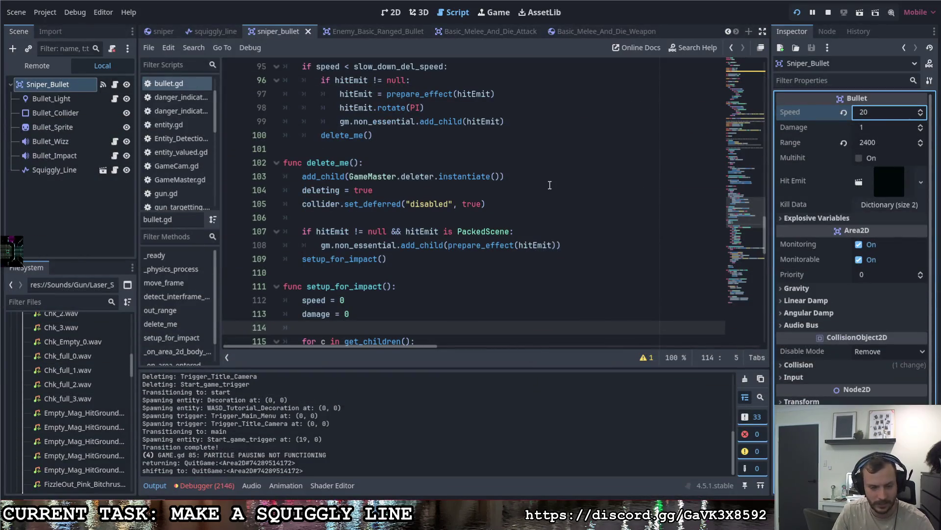
Raise the bullet Speed to 200 and the Squiggly_Line trail Length to 200
{"action": "left_click", "coordinate": [873, 113]}
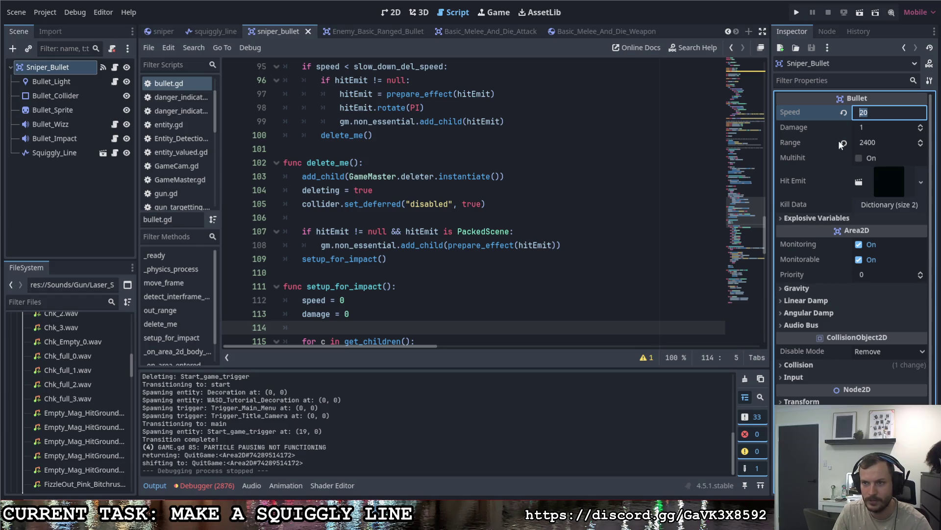
{"action": "key", "text": "Return"}
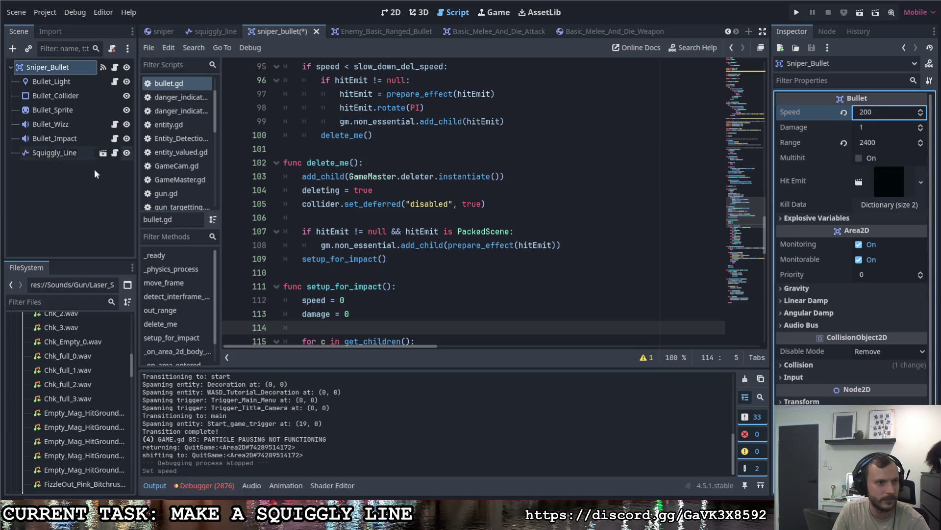
{"action": "left_click", "coordinate": [54, 152]}
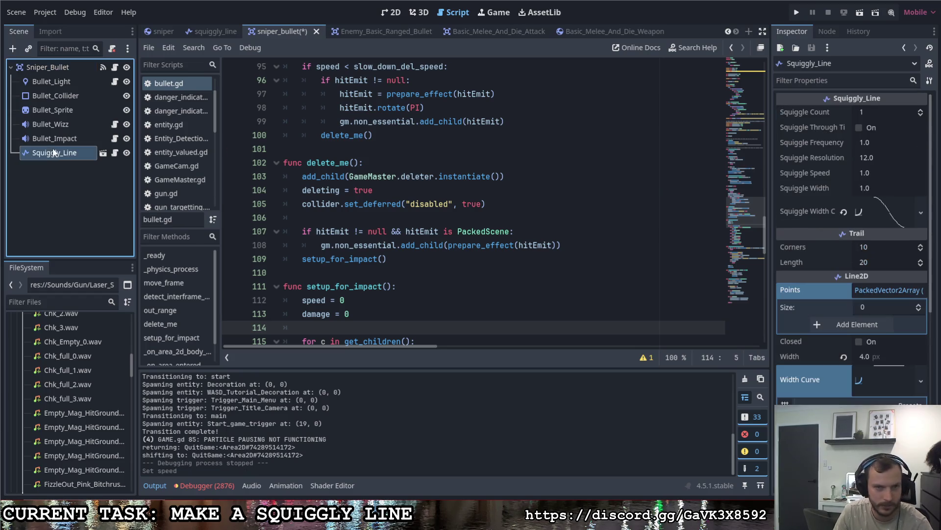
{"action": "left_click", "coordinate": [878, 263]}
{"action": "type", "text": "200"}
{"action": "key", "text": "Return"}
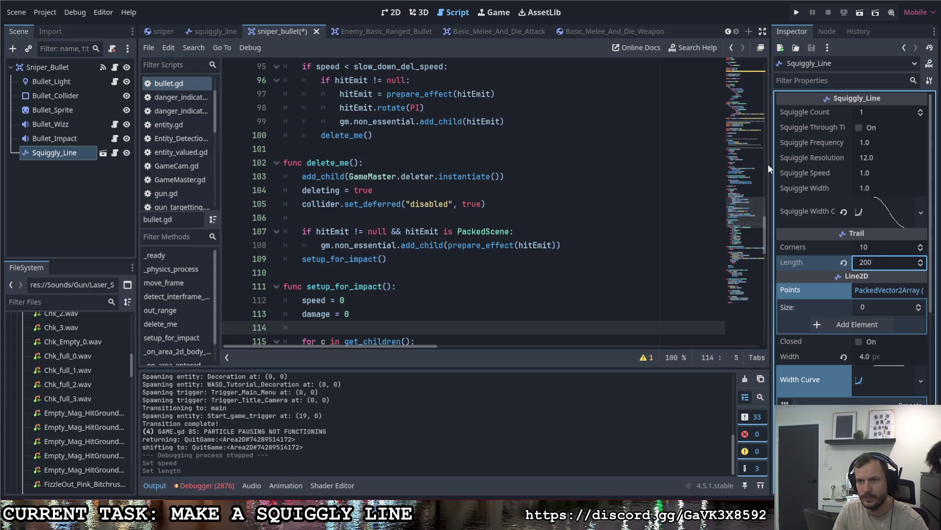
Run the game with F5, fire several sniper bullets while moving, then quit to the editor
{"action": "key", "text": "F5"}
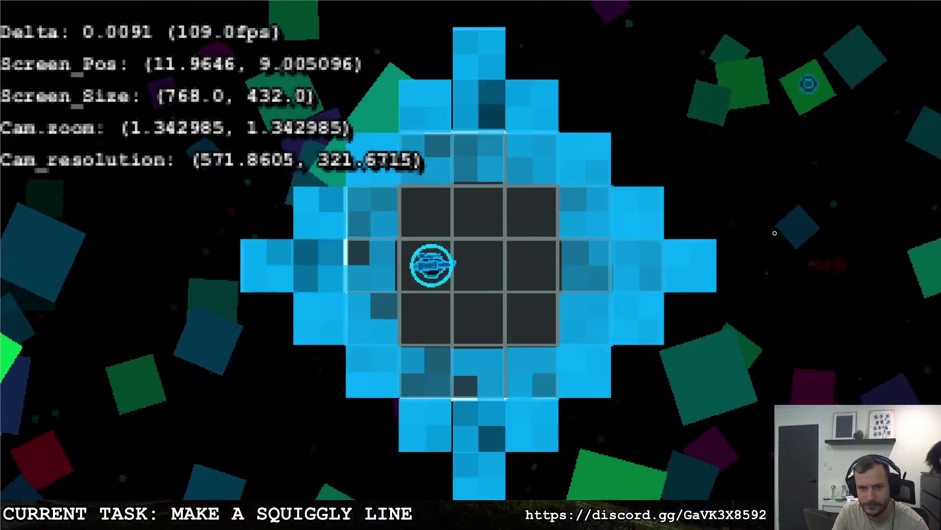
{"action": "left_click", "coordinate": [775, 233]}
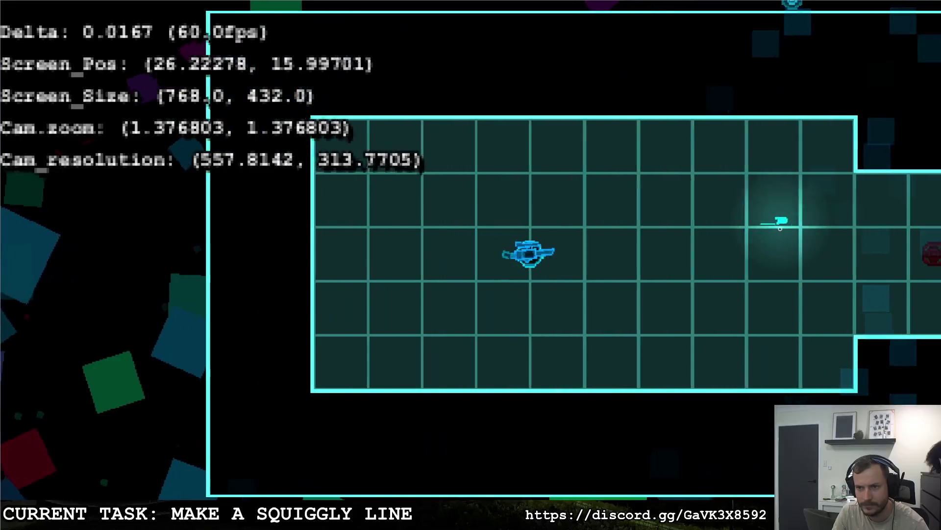
{"action": "key", "text": "d"}
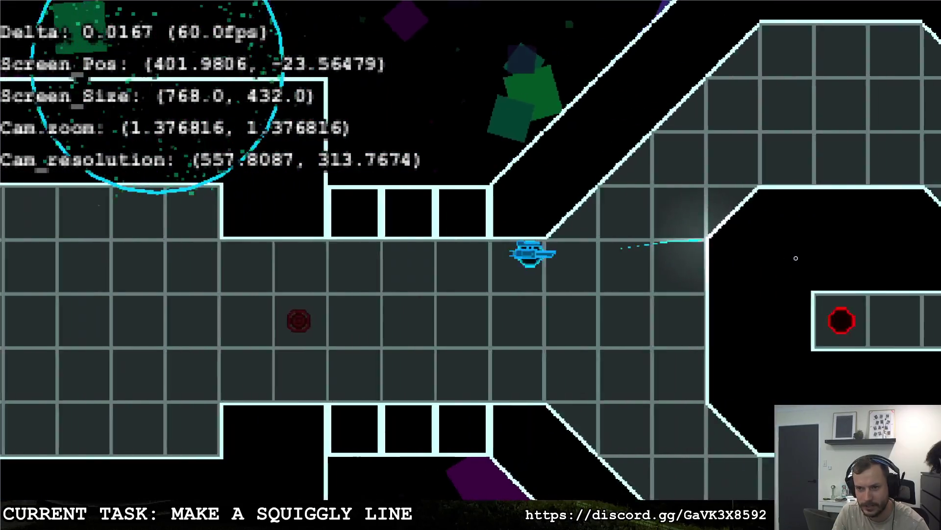
{"action": "key", "text": "a"}
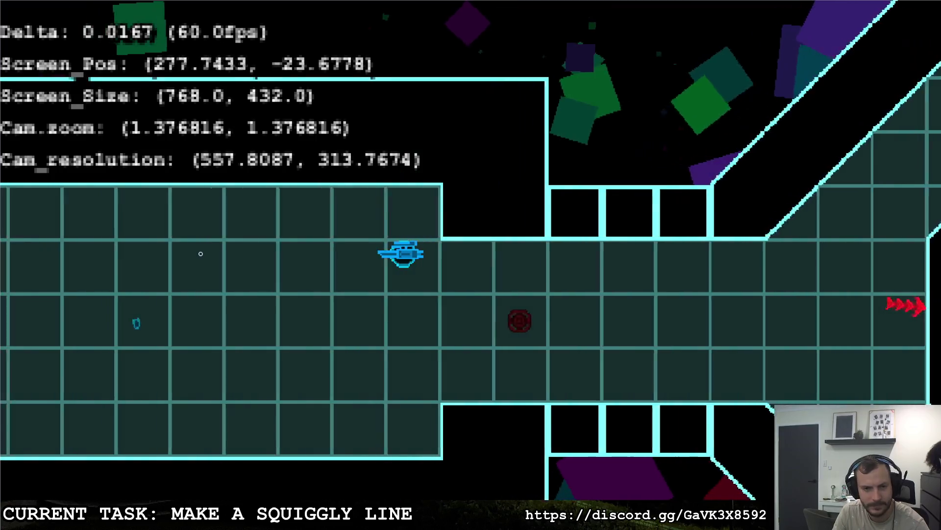
{"action": "key", "text": "s"}
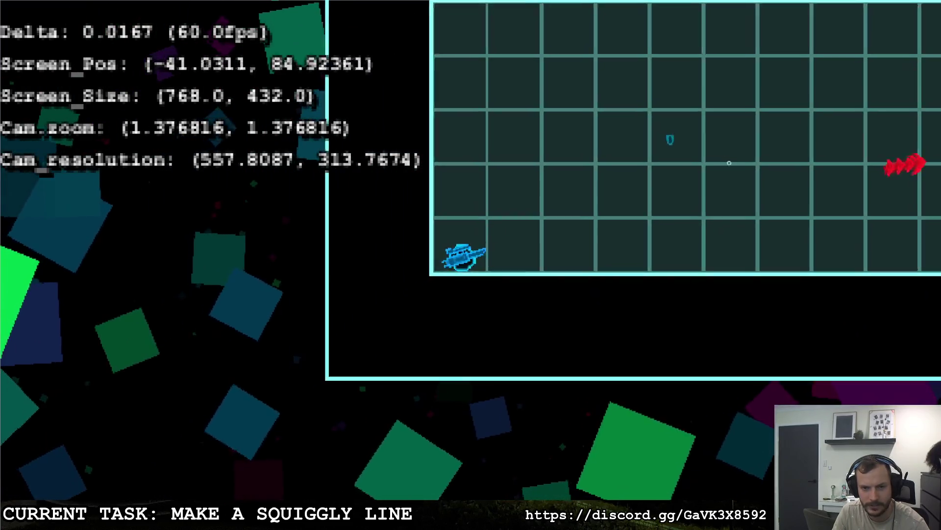
{"action": "left_click", "coordinate": [710, 102]}
{"action": "key", "text": "w"}
{"action": "key", "text": "d"}
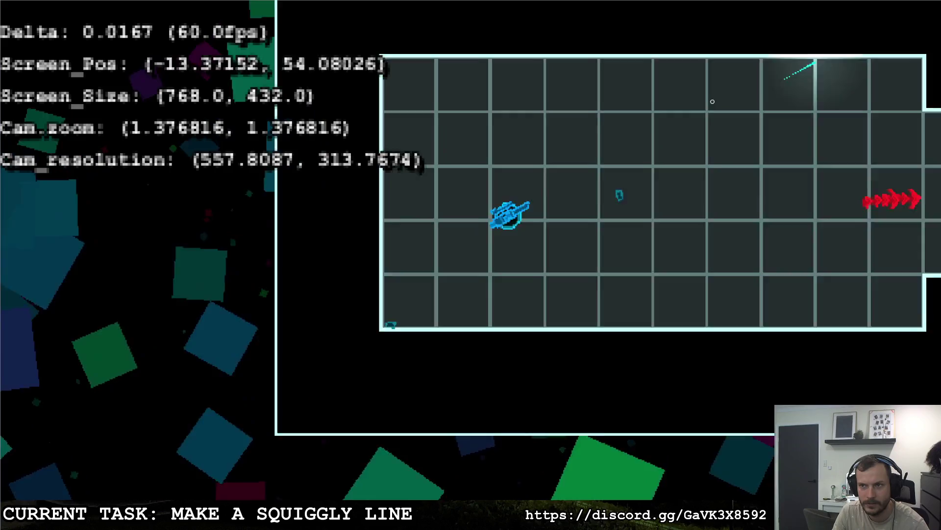
{"action": "left_click", "coordinate": [865, 155]}
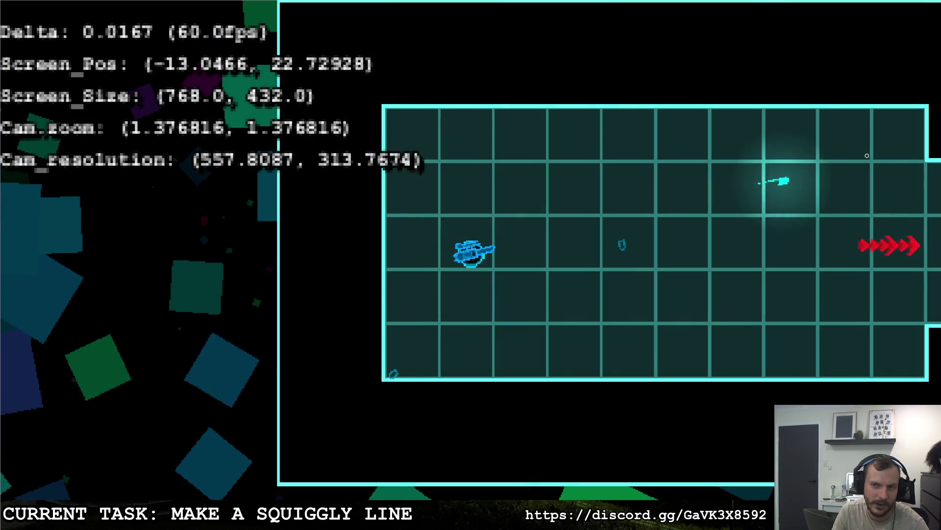
{"action": "key", "text": "Escape"}
{"action": "left_click", "coordinate": [613, 254]}
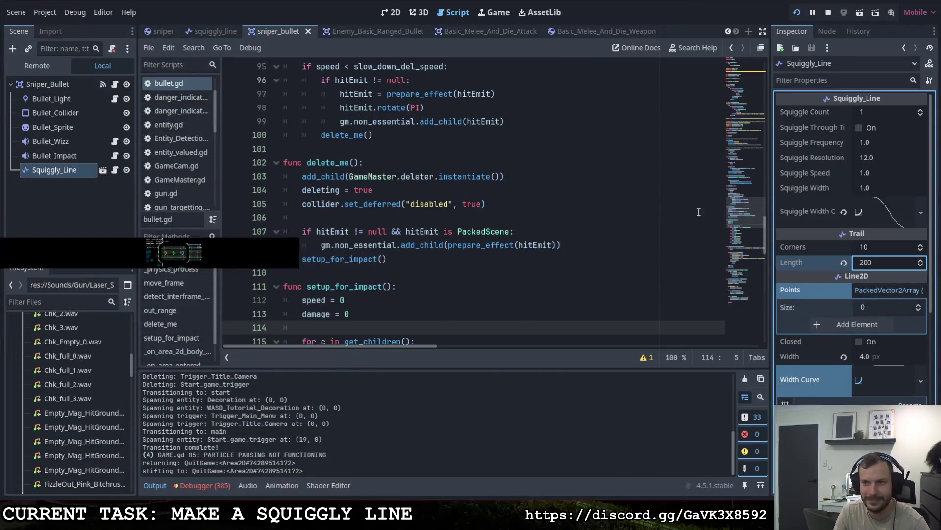
Open squiggly_line.gd from the script icon beside the Squiggly_Line node
{"action": "left_click", "coordinate": [116, 153]}
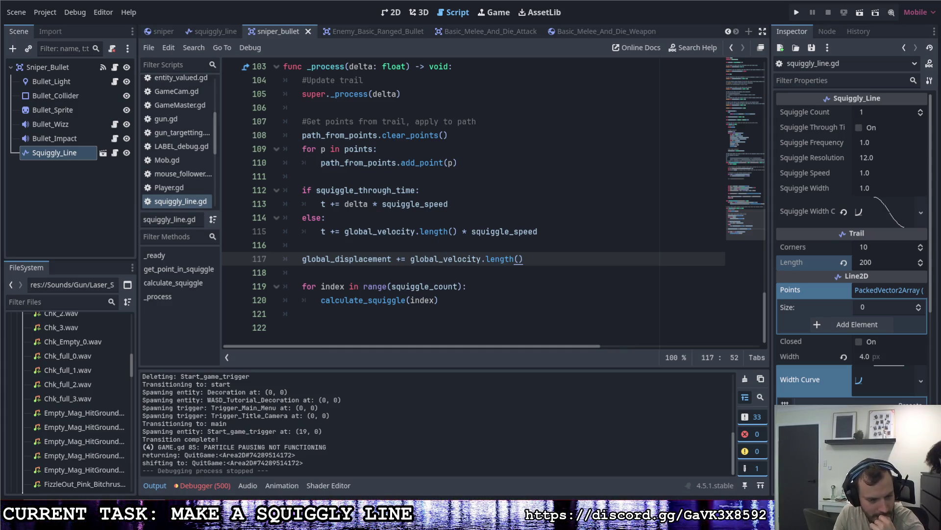
{"action": "mouse_move", "coordinate": [370, 514]}
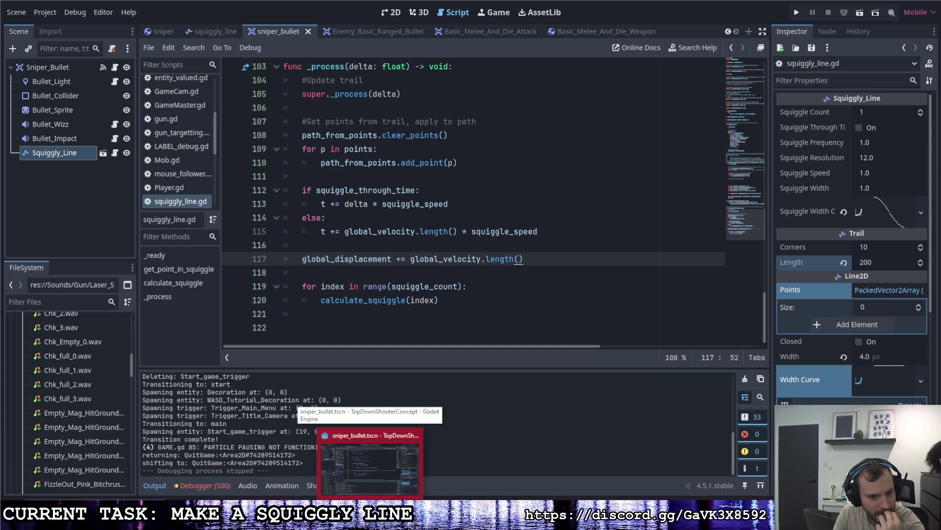
{"action": "left_click", "coordinate": [369, 473]}
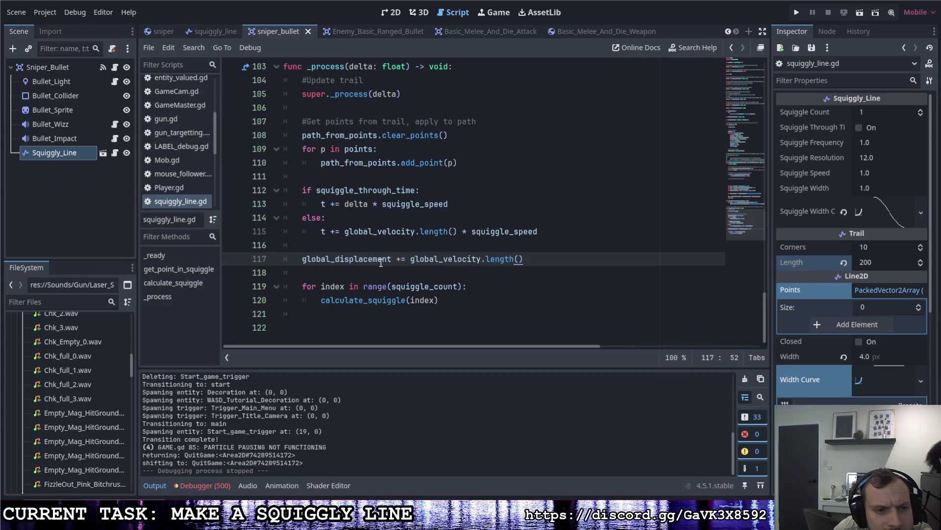
Scroll through squiggly_line.gd and place the cursor at the end of line 105
{"action": "scroll", "coordinate": [387, 259], "scroll_direction": "up", "scroll_amount": 3}
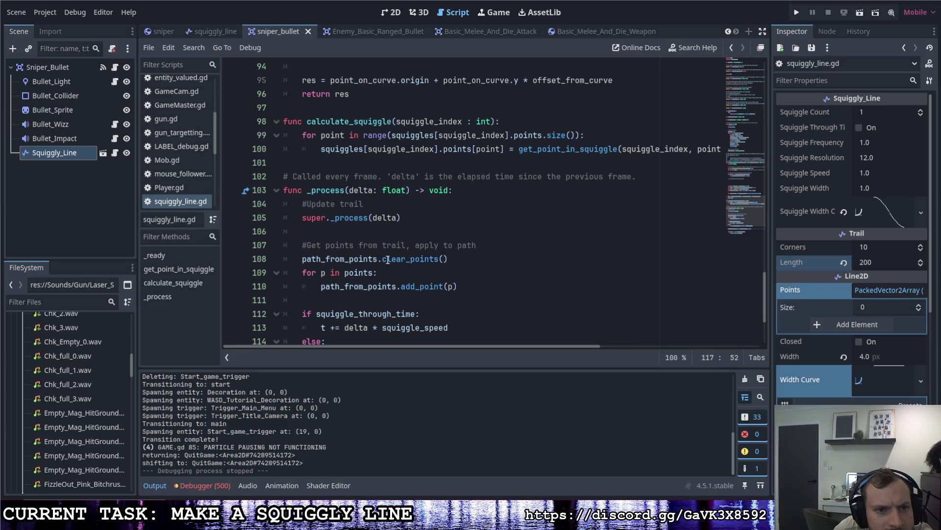
{"action": "left_click", "coordinate": [405, 219]}
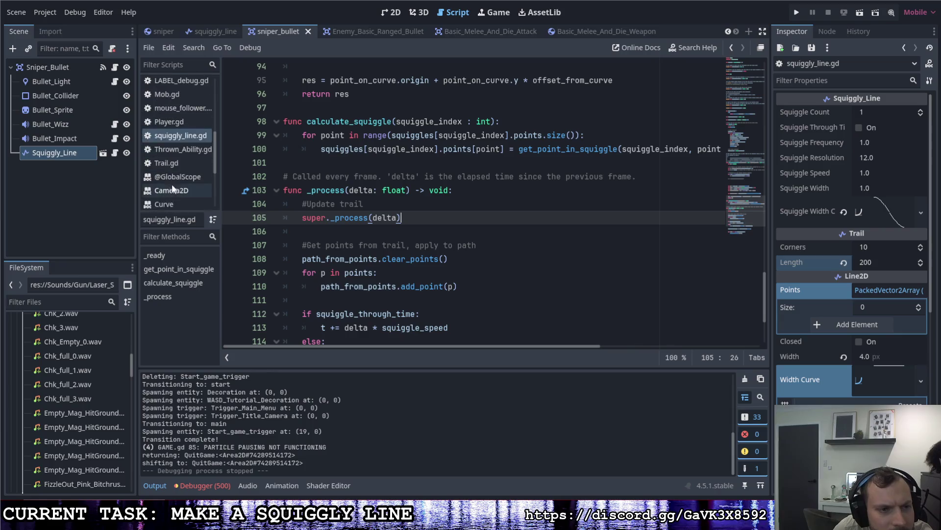
{"action": "scroll", "coordinate": [172, 187], "scroll_direction": "down", "scroll_amount": 3}
Open Trail.gd to read its _process point-building code, then bring the browser timer fullscreen
{"action": "left_click", "coordinate": [176, 130]}
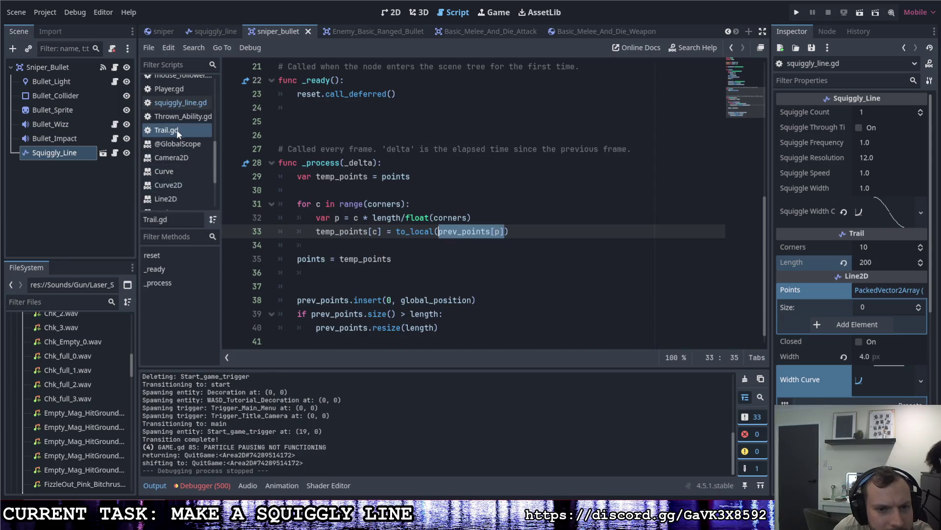
{"action": "left_click", "coordinate": [405, 218]}
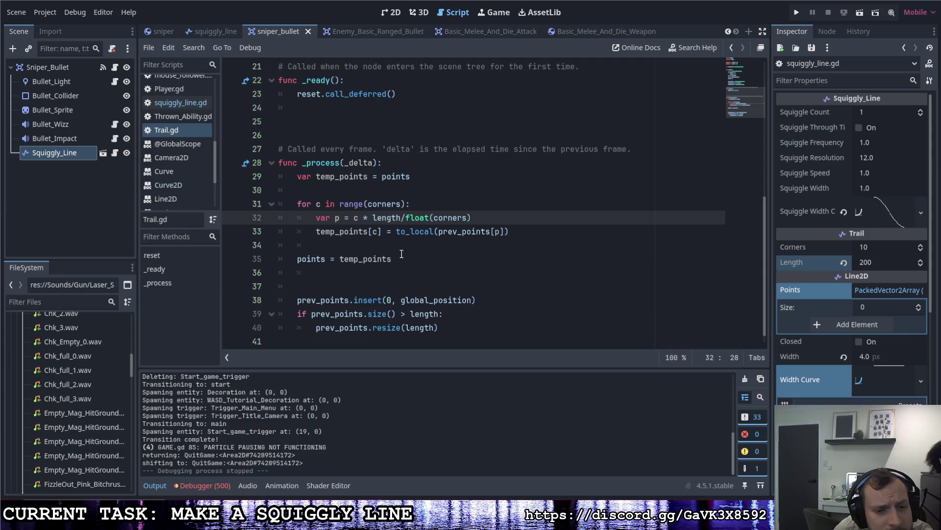
{"action": "scroll", "coordinate": [400, 253], "scroll_direction": "down", "scroll_amount": 1}
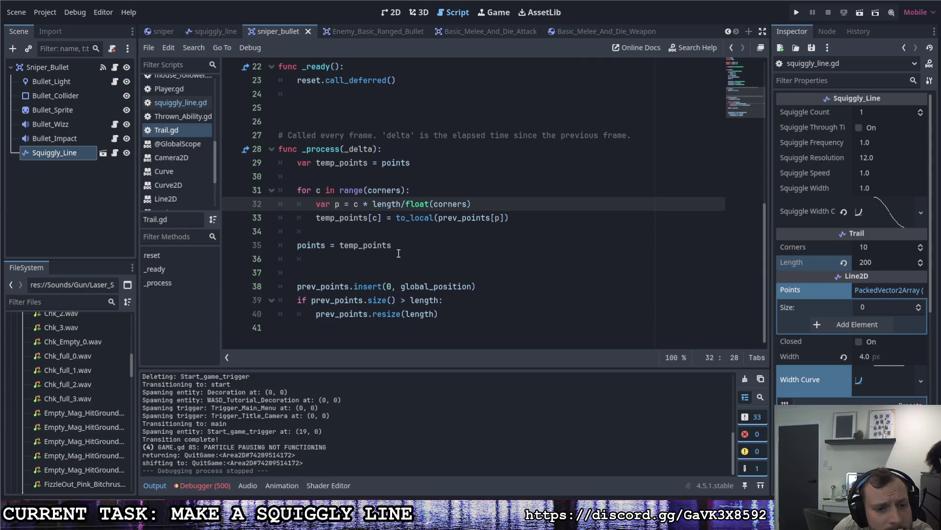
{"action": "scroll", "coordinate": [399, 255], "scroll_direction": "up", "scroll_amount": 1}
{"action": "scroll", "coordinate": [398, 257], "scroll_direction": "down", "scroll_amount": 1}
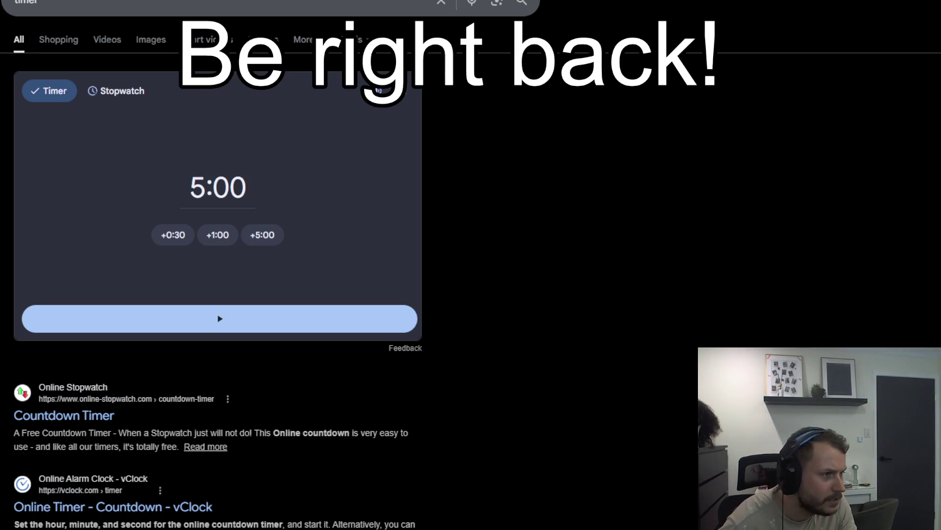
{"action": "left_click", "coordinate": [405, 90]}
Raise the break timer by two +5:00 steps to 20:00, start it, and show it fullscreen
{"action": "left_click", "coordinate": [514, 333]}
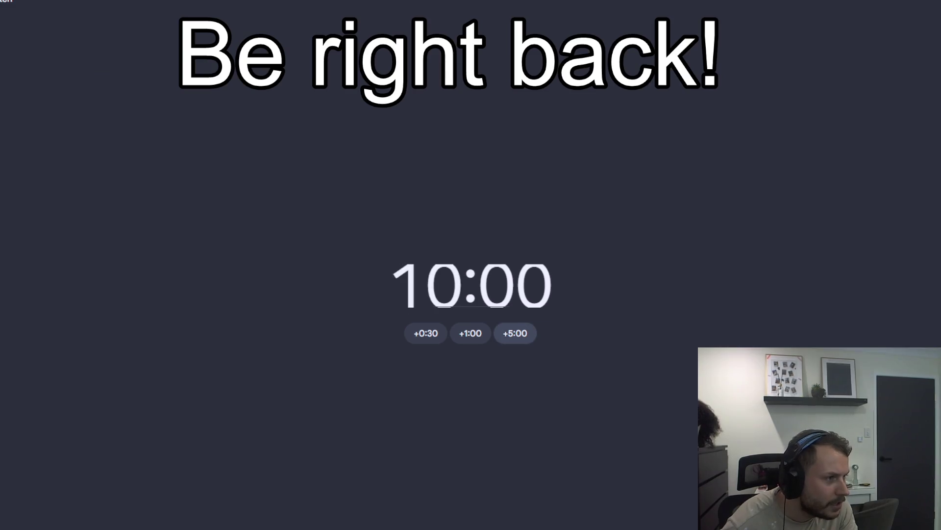
{"action": "left_click", "coordinate": [515, 333]}
{"action": "left_click", "coordinate": [515, 333]}
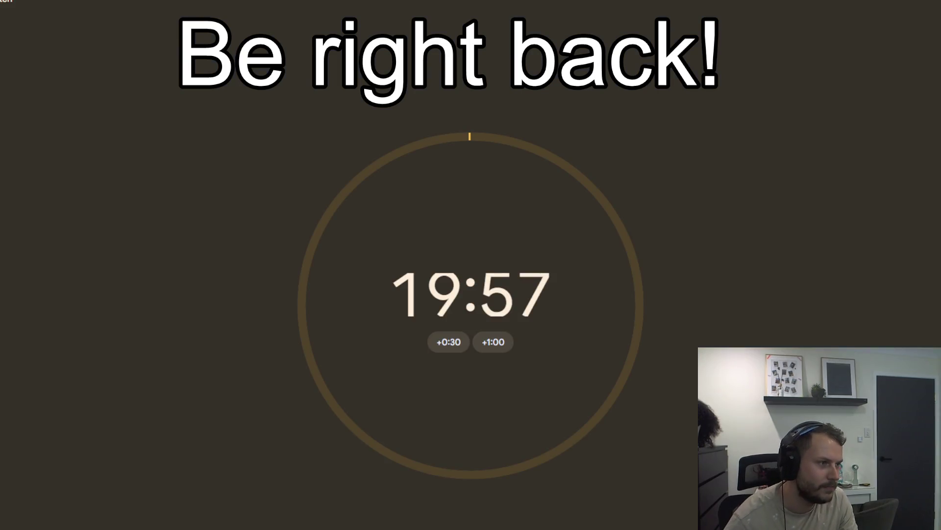
{"action": "left_click", "coordinate": [471, 294]}
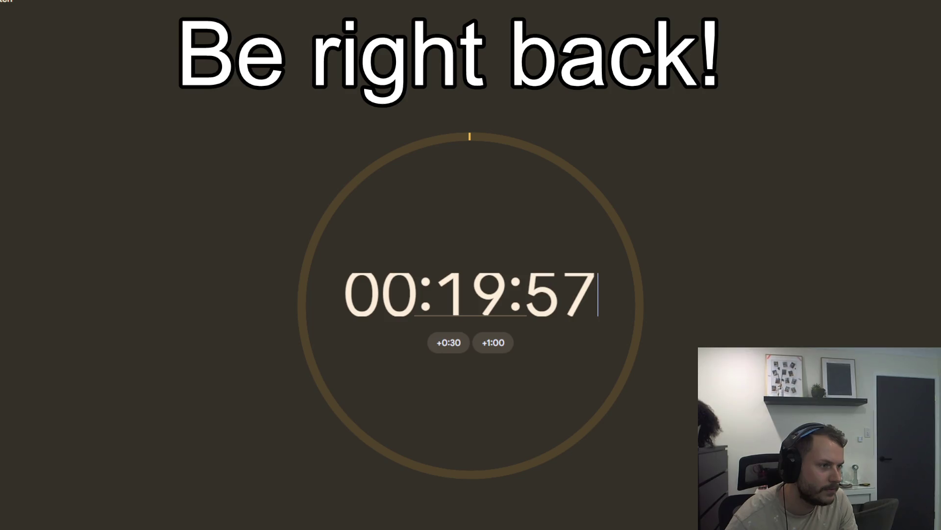
{"action": "key", "text": "Return"}
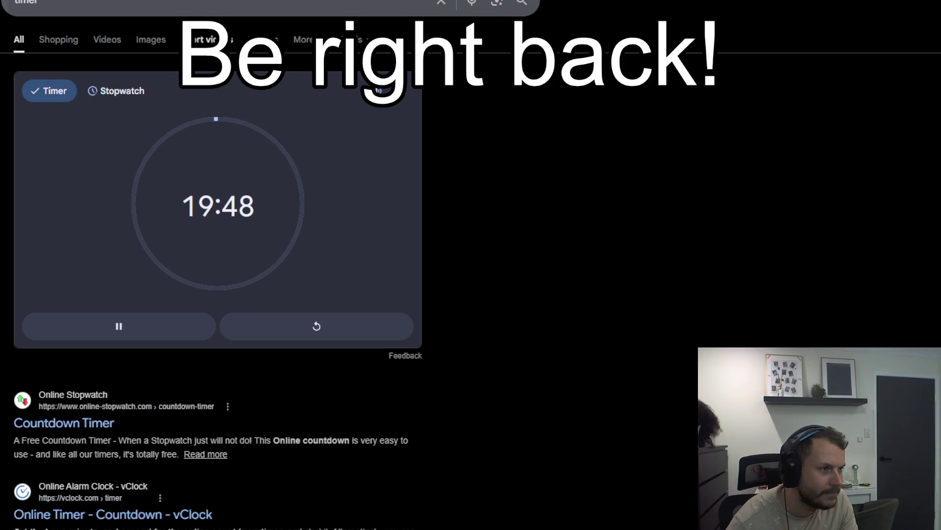
{"action": "left_click", "coordinate": [408, 91]}
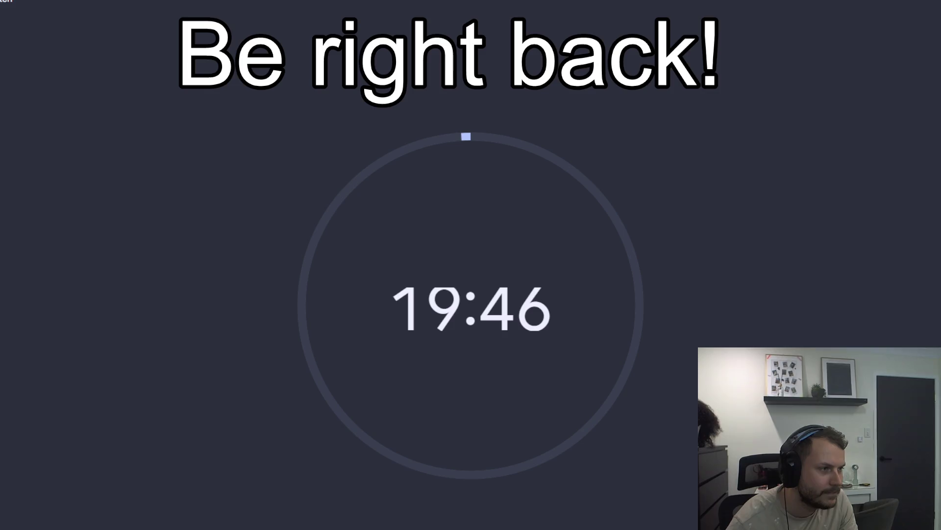
{"action": "left_click", "coordinate": [470, 308]}
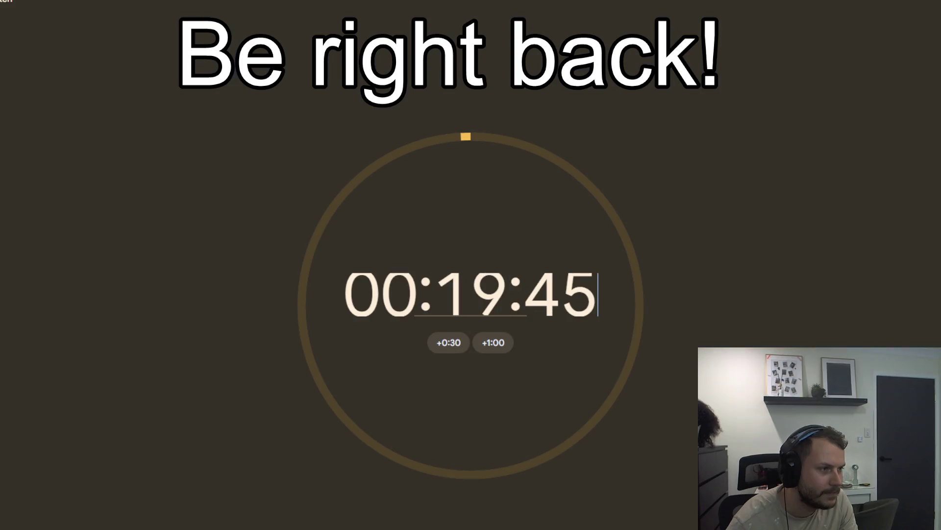
{"action": "key", "text": "Return"}
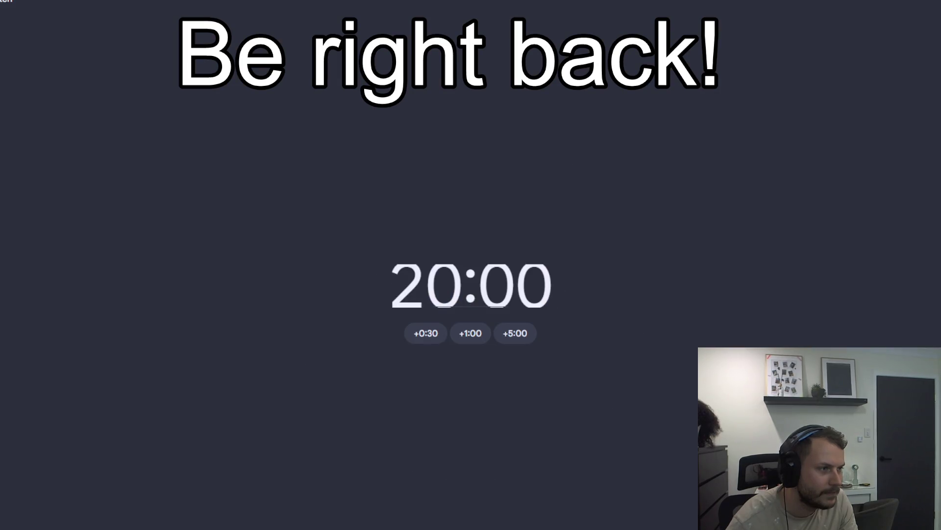